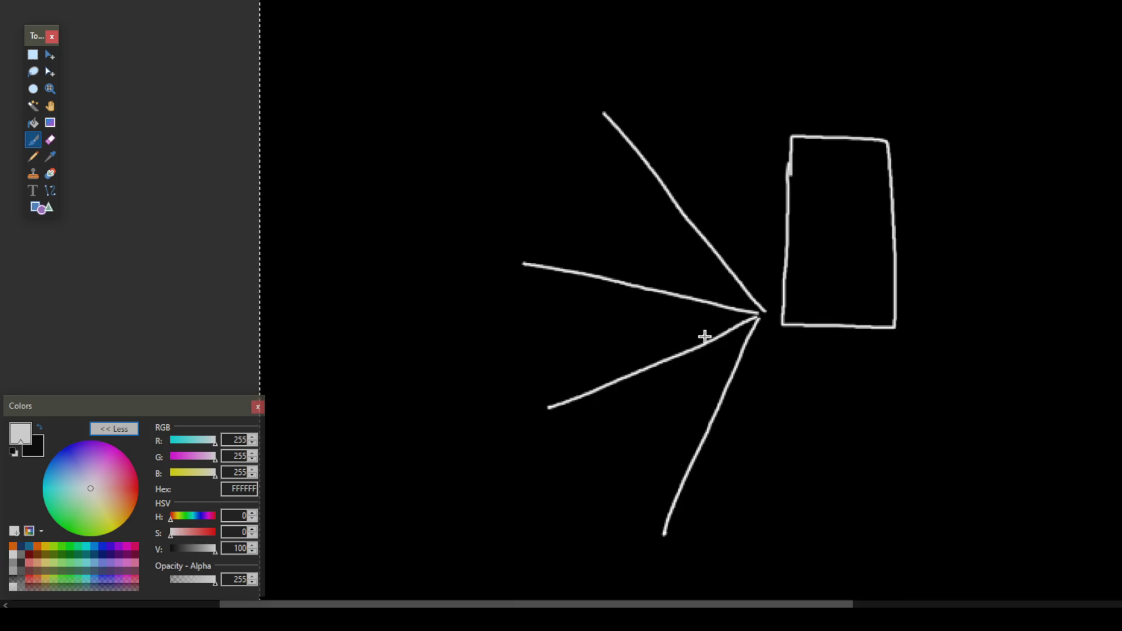
Step: Draw a curved spine to the right of the rectangle, undoing the trial strokes
mouse_move(678, 328)
mouse_down()
mouse_move(712, 370)
mouse_move(679, 329)
mouse_move(626, 393)
mouse_move(617, 336)
mouse_move(619, 404)
mouse_up()
key(ctrl+z)
key(ctrl+z)
drag(584, 359, 629, 380)
key(ctrl+z)
key(ctrl+z)
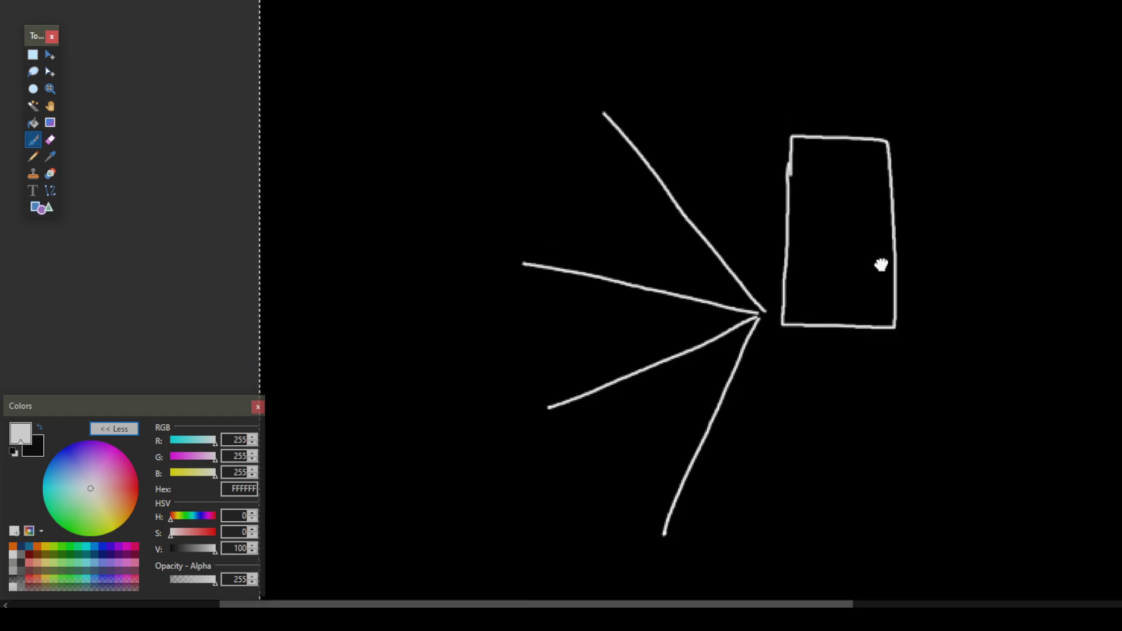
drag(881, 265, 608, 257)
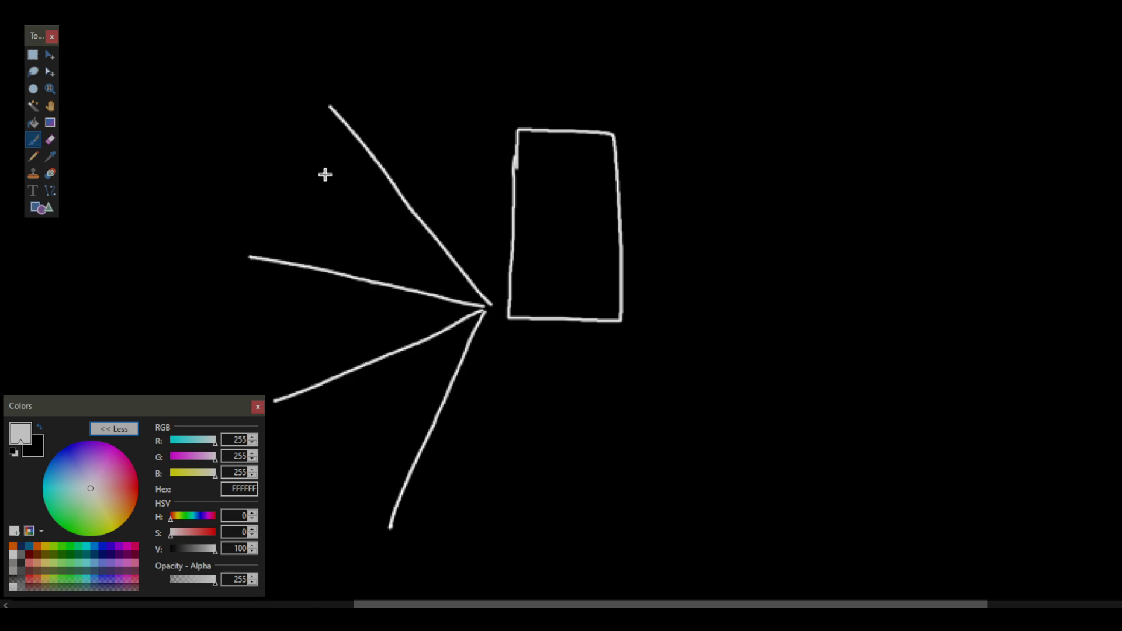
scroll(621, 189, right, 3)
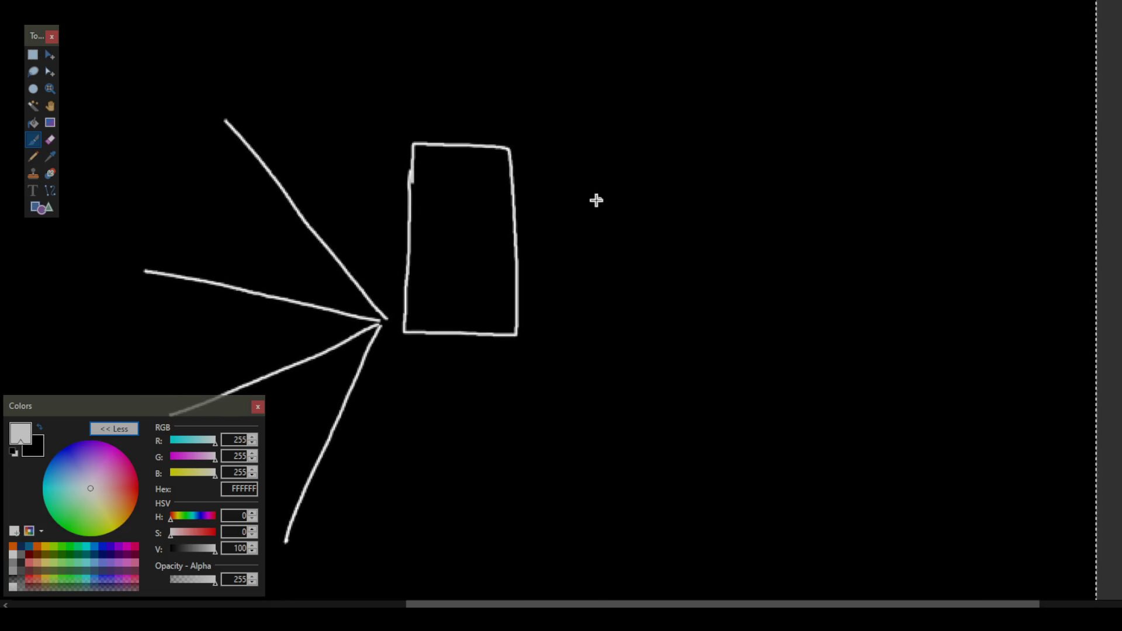
mouse_move(692, 302)
mouse_down()
mouse_move(696, 278)
mouse_move(747, 208)
mouse_move(797, 188)
mouse_move(711, 263)
mouse_move(815, 186)
mouse_up()
key(ctrl+z)
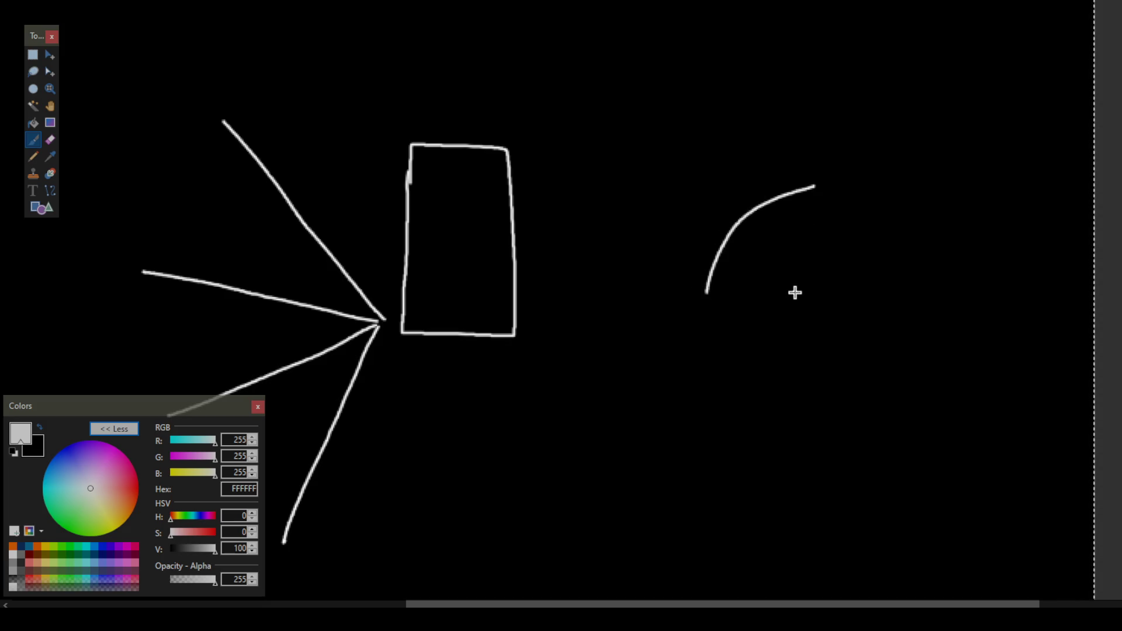
key(ctrl+z)
mouse_move(719, 295)
mouse_down()
mouse_move(747, 250)
mouse_move(903, 133)
mouse_move(797, 197)
mouse_move(846, 158)
mouse_move(784, 188)
mouse_move(877, 119)
mouse_up()
key(ctrl+z)
key(ctrl+z)
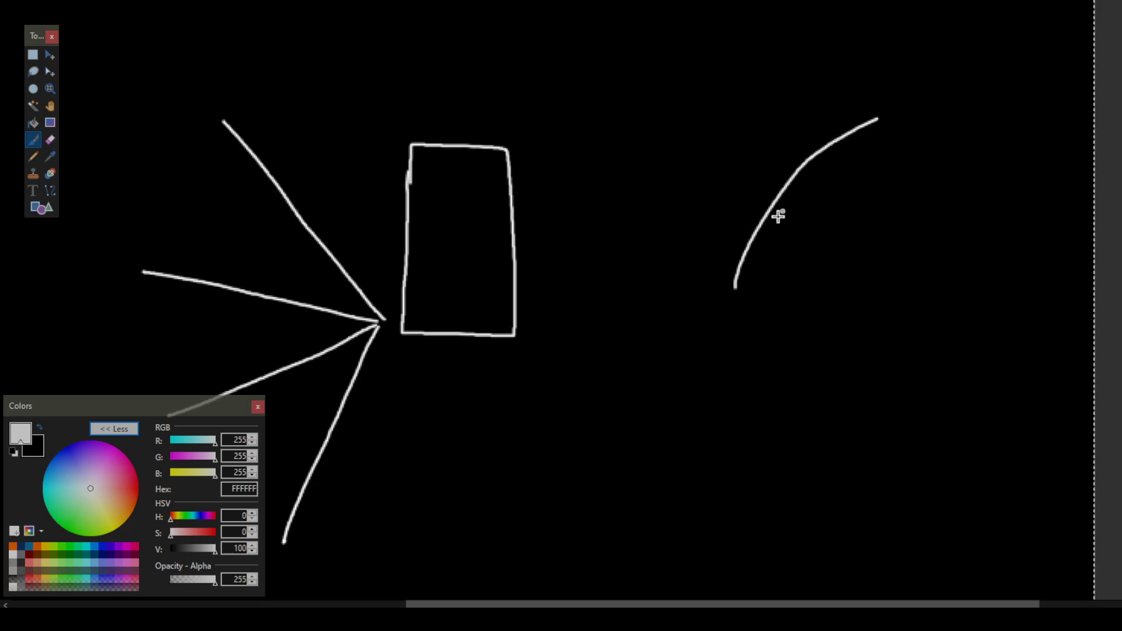
Step: Add five upright branches and a short diagonal branch along the curve, removing a stray stroke
scroll(775, 217, up, 2)
mouse_move(718, 365)
mouse_down()
mouse_move(664, 336)
mouse_move(697, 299)
mouse_move(710, 243)
mouse_up()
drag(772, 258, 764, 214)
drag(793, 237, 794, 163)
drag(830, 217, 833, 160)
drag(855, 203, 869, 149)
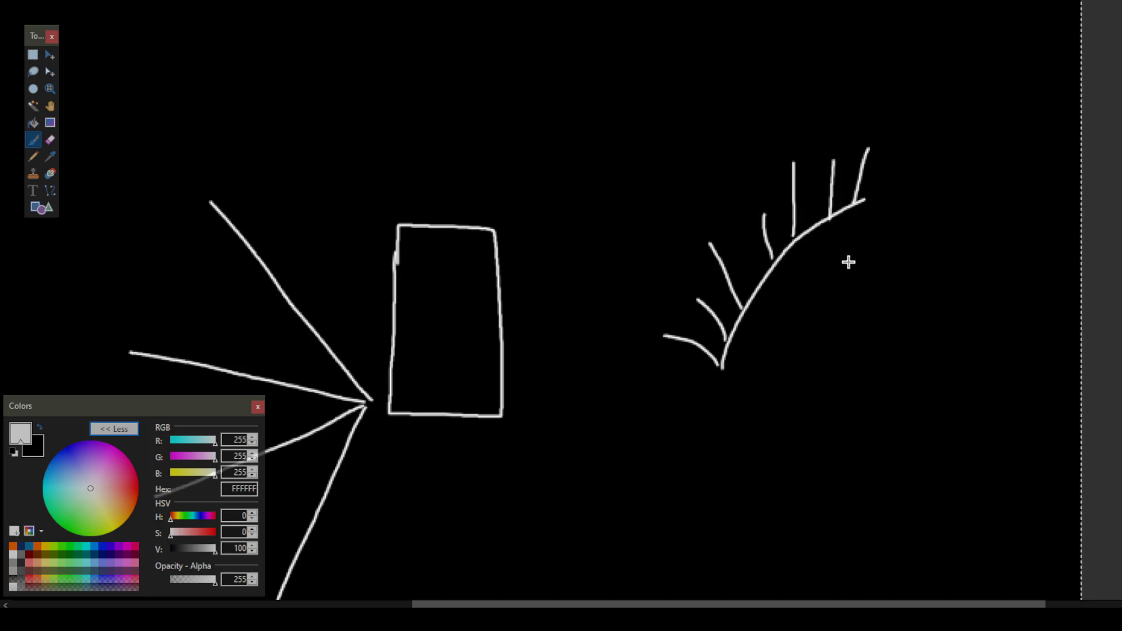
drag(767, 279, 744, 255)
scroll(630, 299, down, 1)
scroll(630, 299, left, 2)
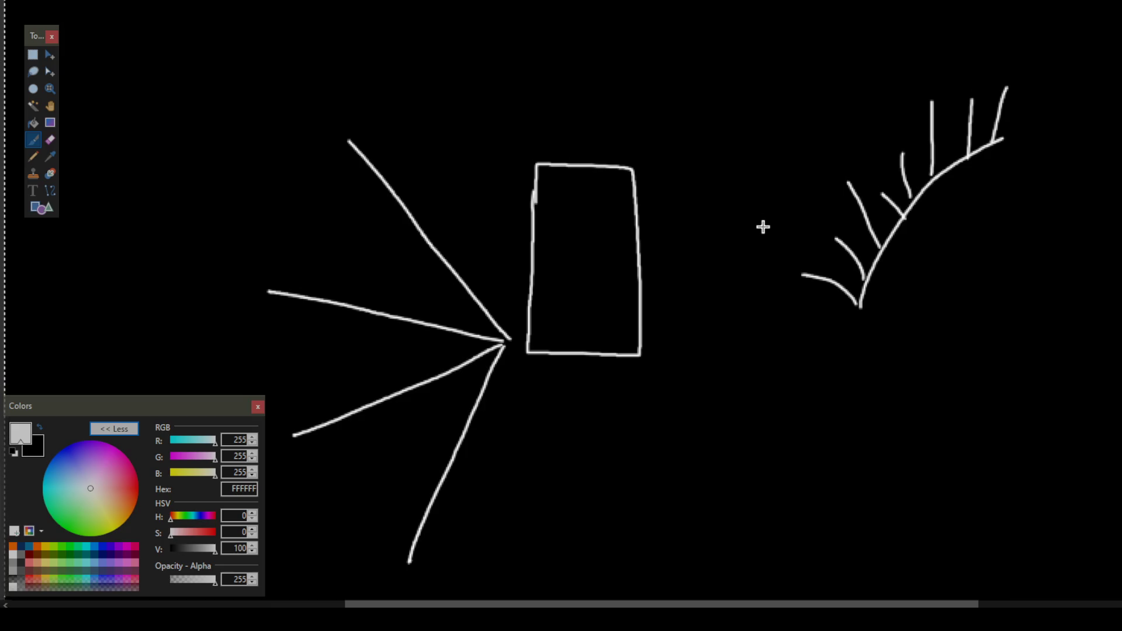
scroll(935, 257, right, 2)
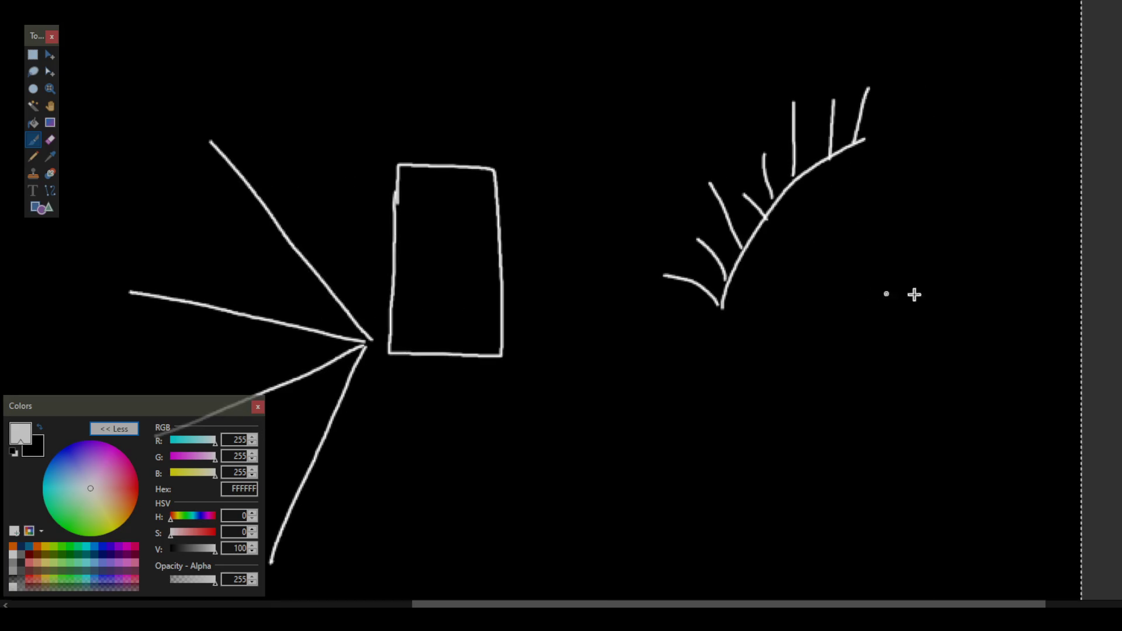
mouse_move(1018, 390)
mouse_down()
mouse_move(789, 226)
mouse_move(818, 280)
mouse_up()
key(ctrl+z)
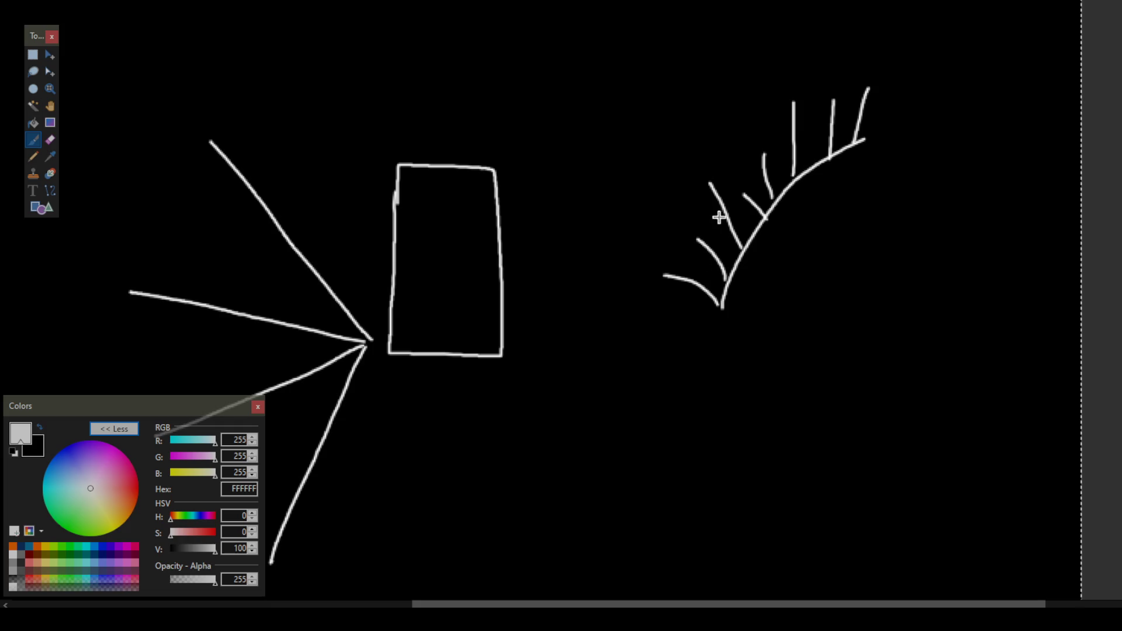
Step: Draw a curved arc and a shorter arc right of the fern, plus a small dash, undoing a stray diagonal
mouse_move(798, 334)
mouse_down()
mouse_move(804, 301)
mouse_move(860, 216)
mouse_up()
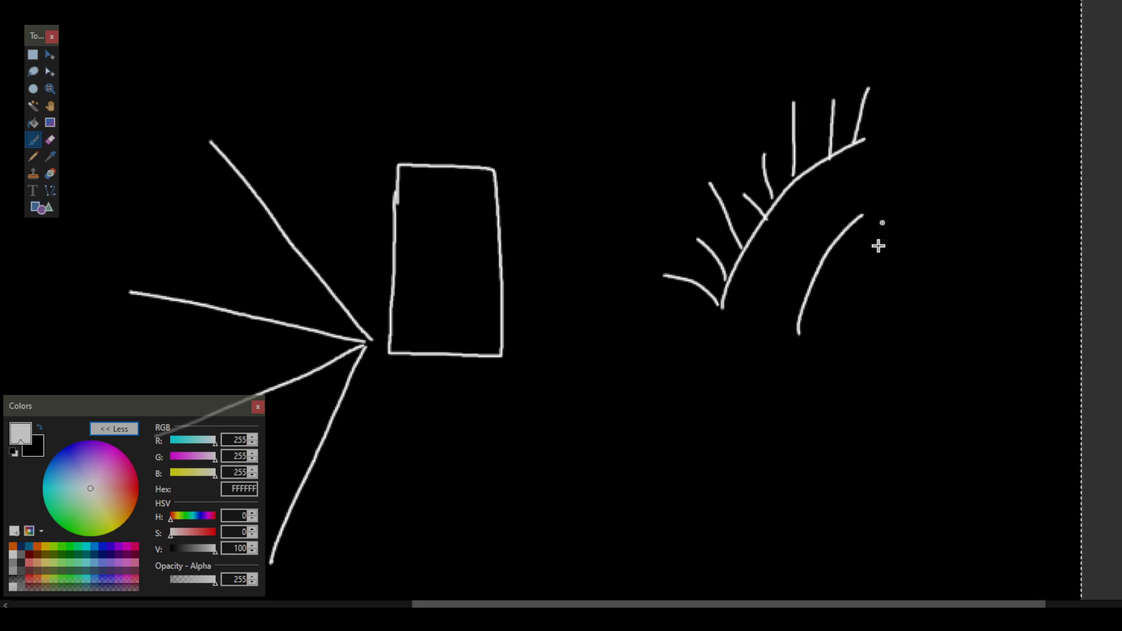
drag(861, 218, 881, 205)
drag(891, 357, 938, 298)
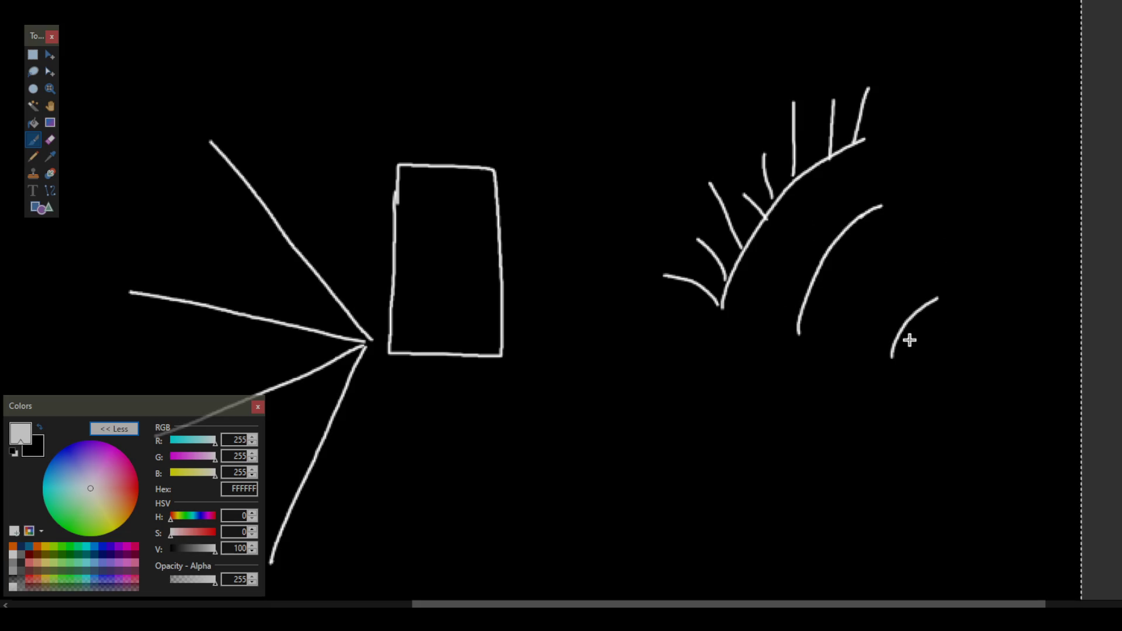
drag(941, 353, 716, 166)
key(ctrl+z)
drag(973, 360, 979, 355)
Step: Retrace the fern's spine and add one more stroke to the sketch
drag(850, 130, 696, 319)
scroll(698, 246, up, 3)
scroll(698, 247, left, 3)
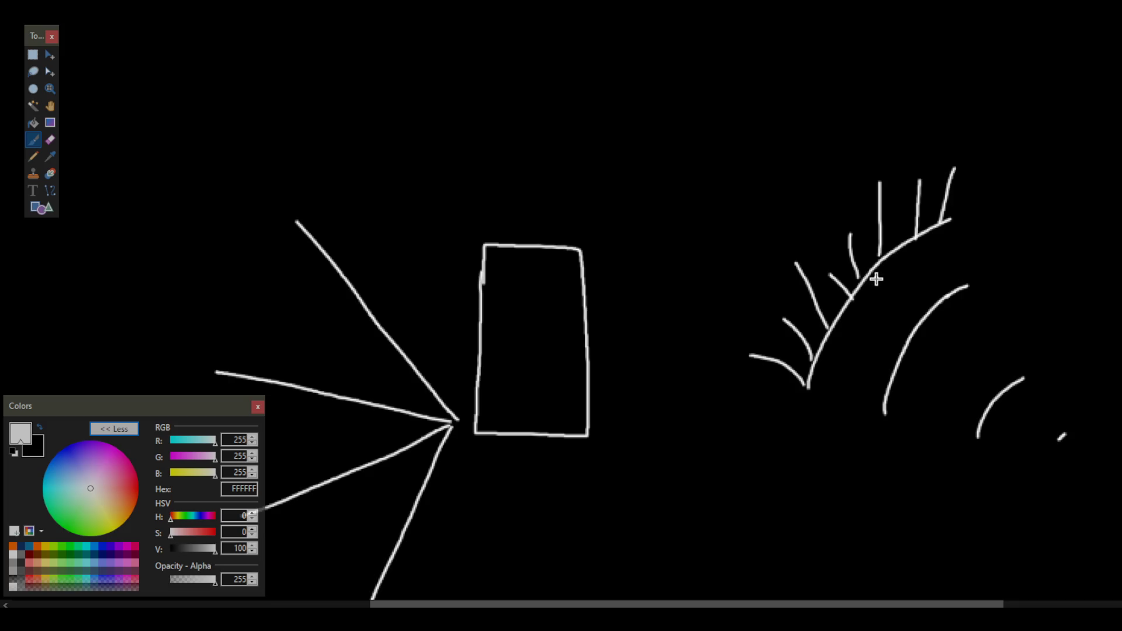
scroll(876, 279, down, 3)
scroll(764, 303, up, 2)
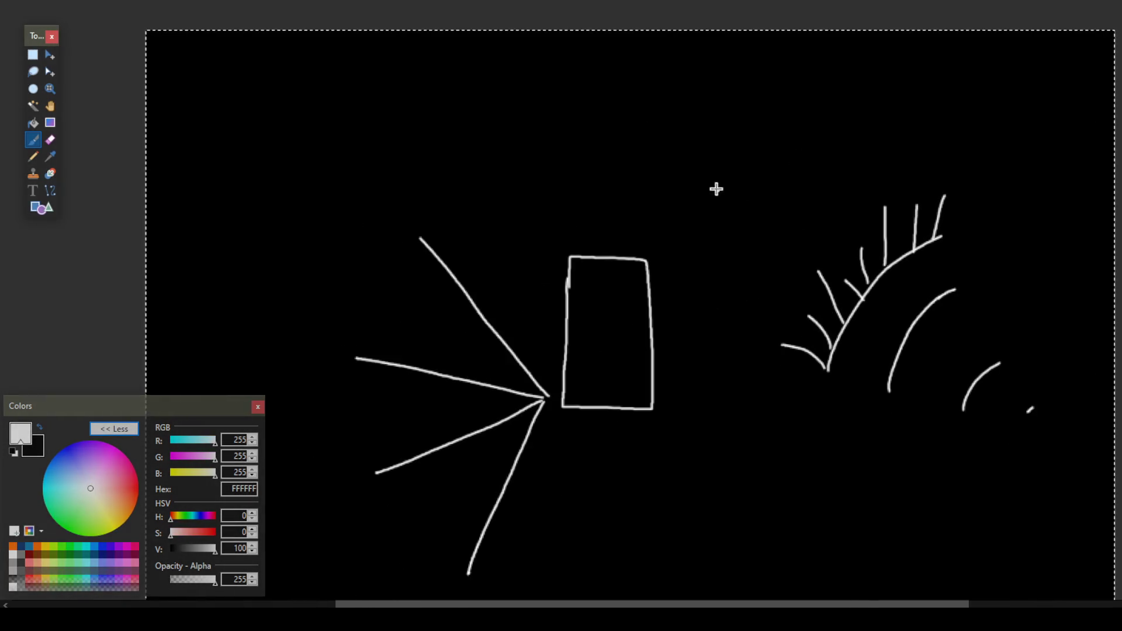
drag(475, 333, 550, 302)
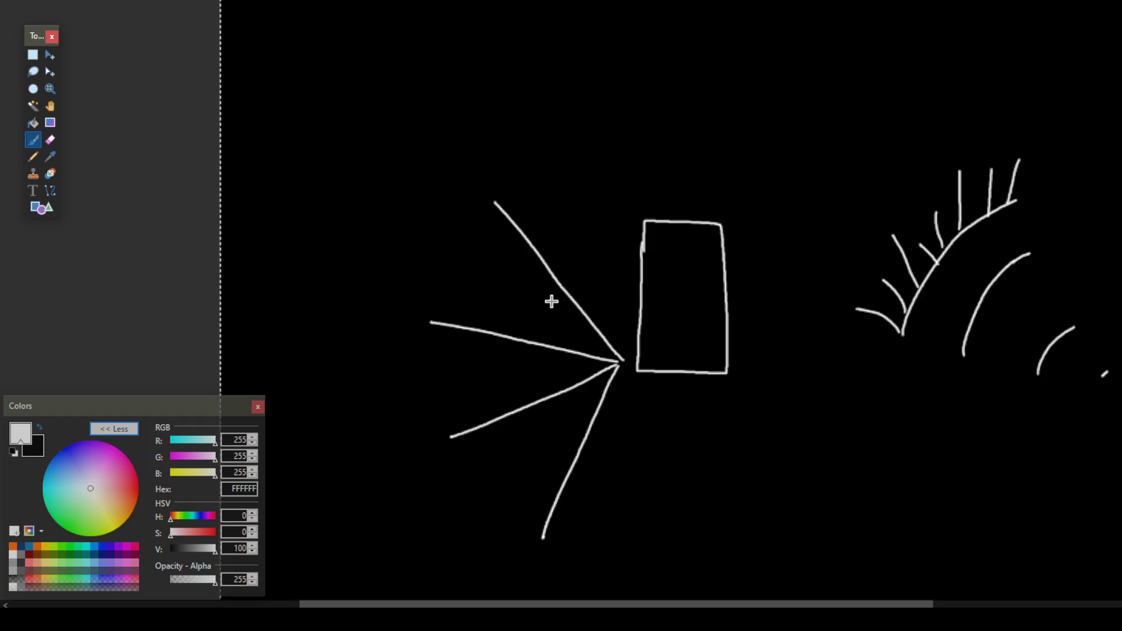
drag(1104, 373, 924, 276)
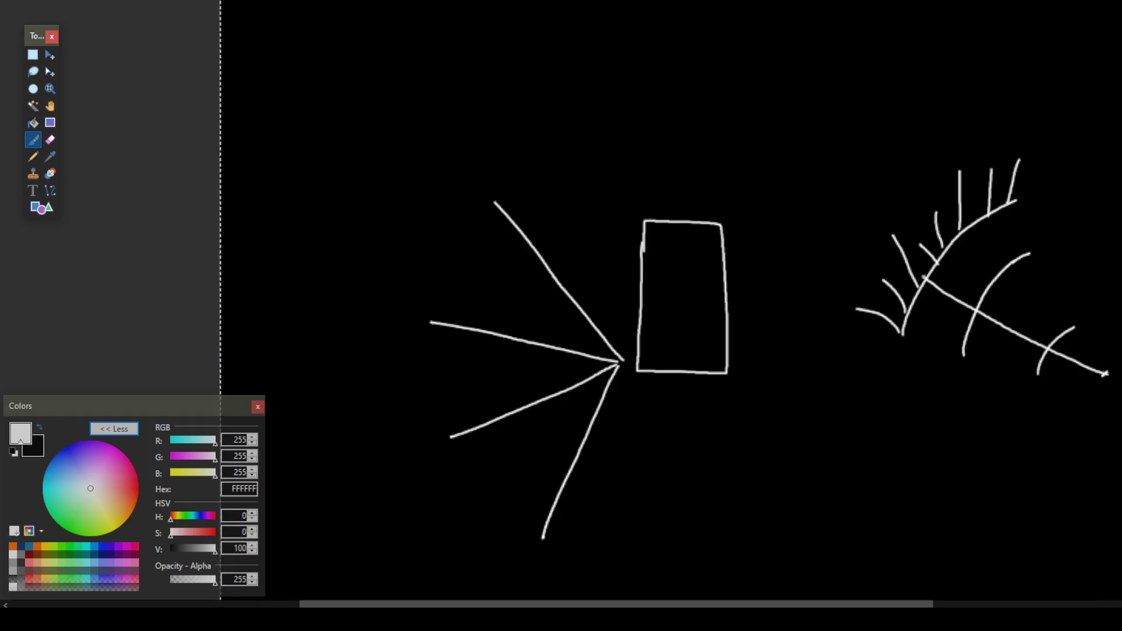
key(ctrl+z)
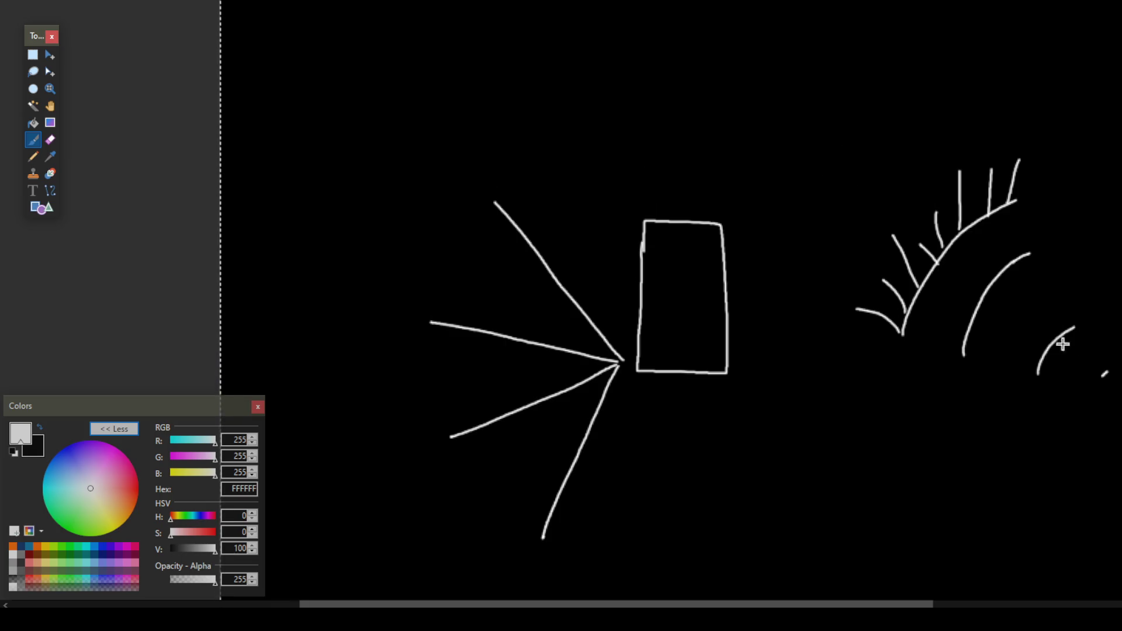
mouse_move(1105, 377)
mouse_down()
mouse_move(904, 222)
mouse_move(805, 107)
mouse_move(801, 216)
mouse_up()
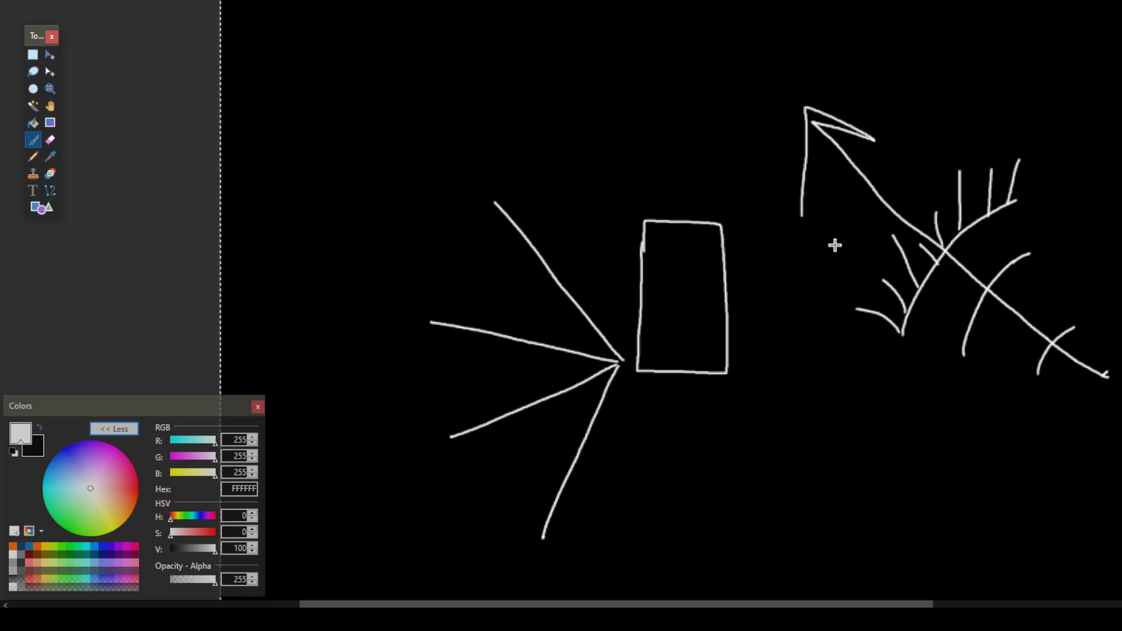
key(ctrl+z)
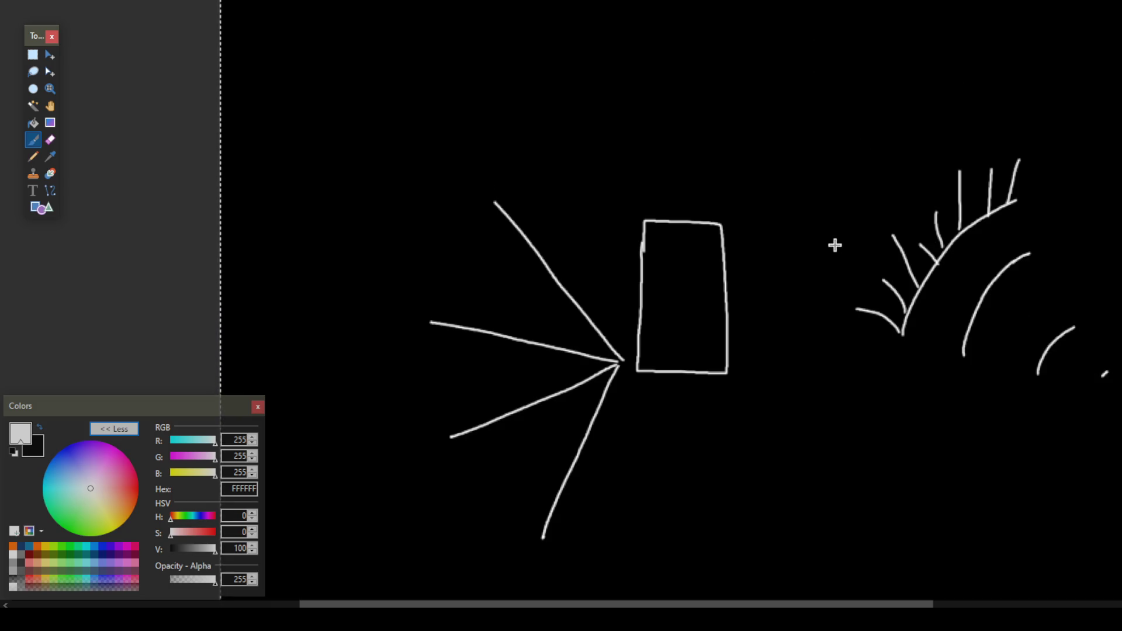
mouse_move(769, 257)
mouse_down()
mouse_move(797, 200)
mouse_move(700, 222)
mouse_move(612, 147)
mouse_move(642, 167)
mouse_up()
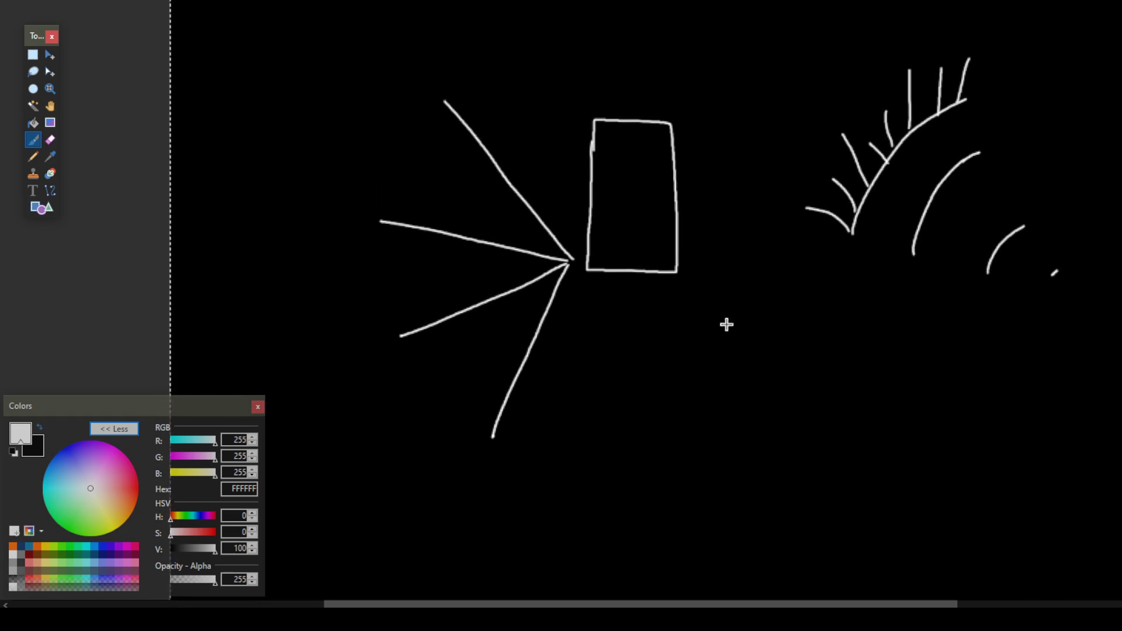
Step: Draw the inner ring of broken arcs (top, bottom, right, left) below the rectangle
drag(638, 409, 682, 319)
key(ctrl+z)
mouse_move(697, 357)
mouse_down()
mouse_move(734, 343)
mouse_move(837, 357)
mouse_up()
scroll(789, 388, down, 3)
mouse_move(659, 343)
mouse_down()
mouse_move(689, 363)
mouse_move(785, 365)
mouse_up()
drag(840, 241, 848, 322)
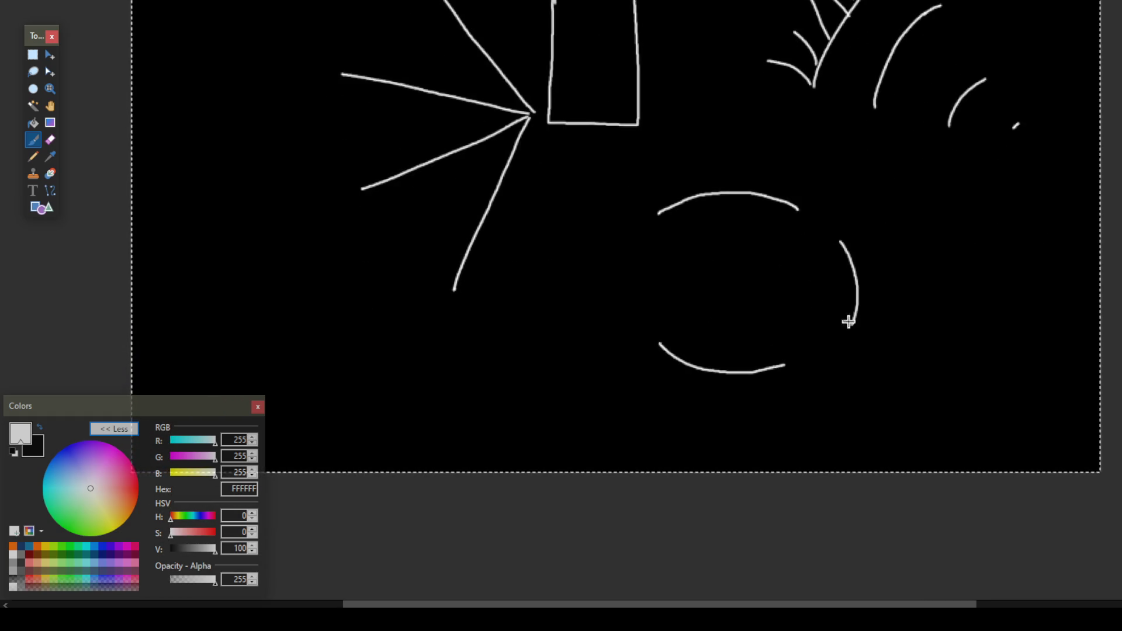
drag(645, 245, 642, 313)
Step: Surround the ring with four outer arcs at left, upper-right, lower-right and lower-left
drag(634, 181, 589, 251)
drag(800, 184, 865, 239)
drag(890, 341, 817, 385)
drag(597, 316, 673, 396)
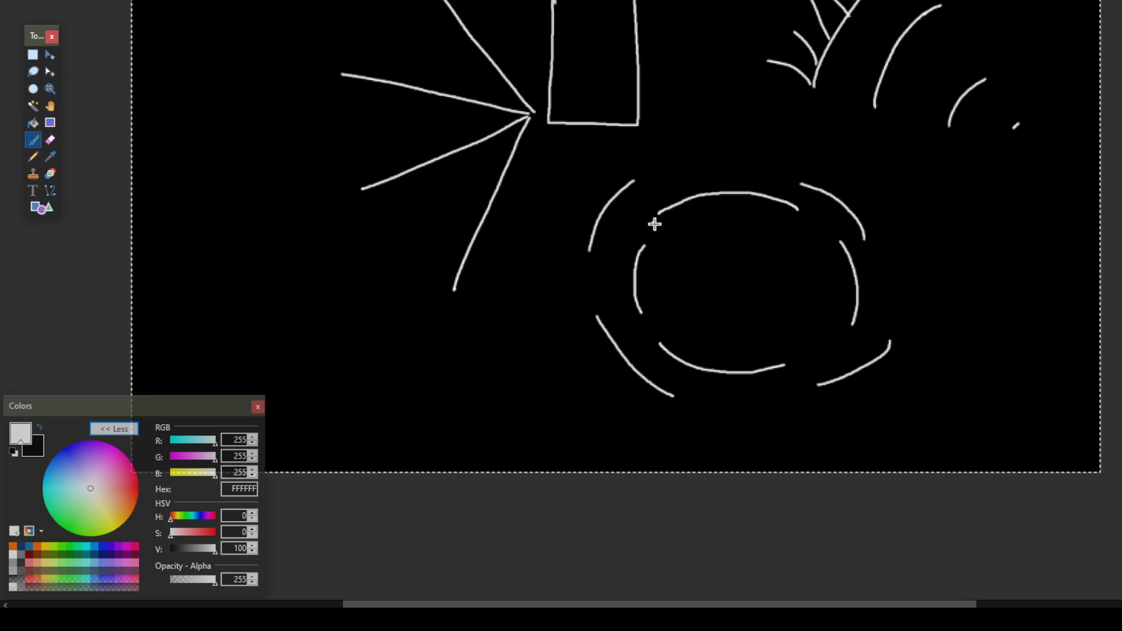
Step: Recentre the view on the whole image, then close Paint.NET without saving the sketch
drag(637, 149, 719, 225)
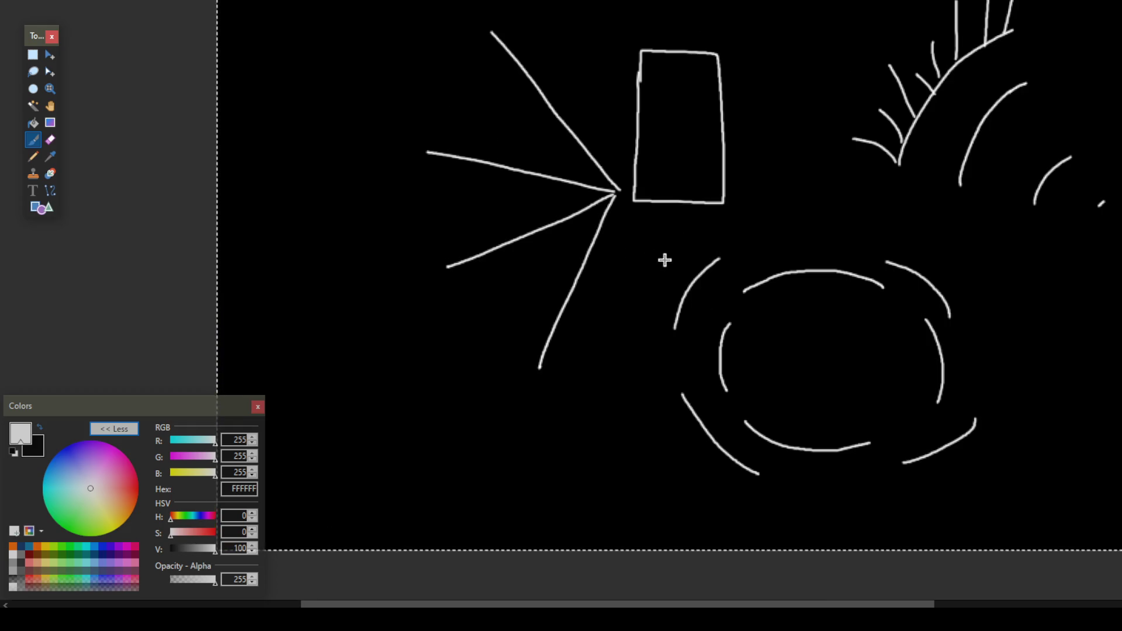
scroll(624, 295, down, 2)
scroll(673, 226, up, 2)
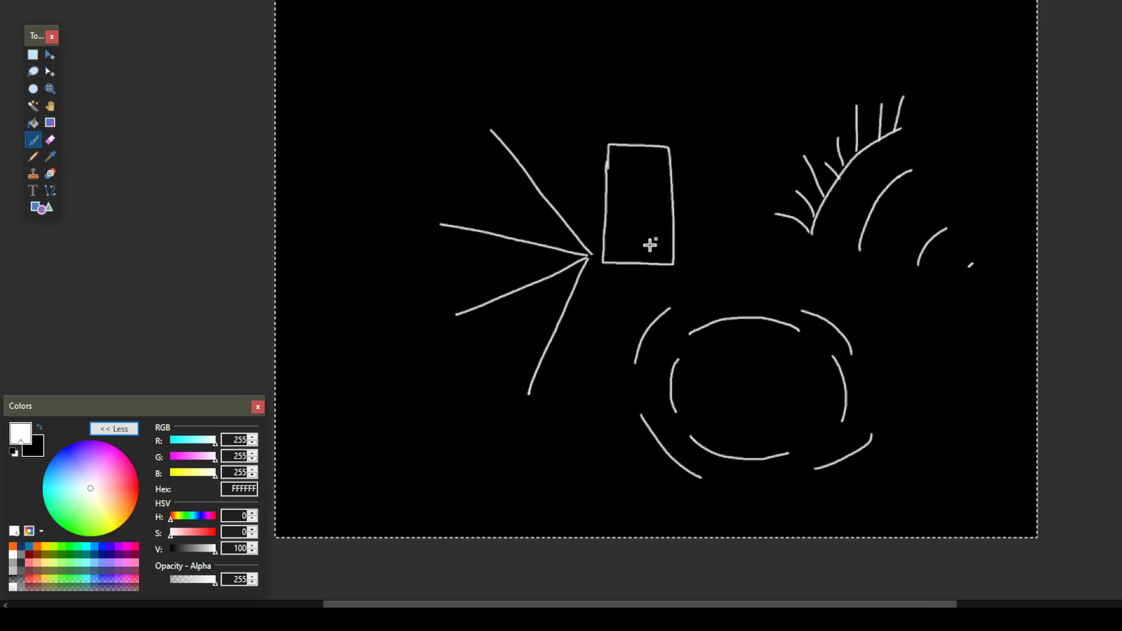
scroll(598, 333, down, 2)
scroll(601, 345, up, 2)
drag(707, 176, 681, 194)
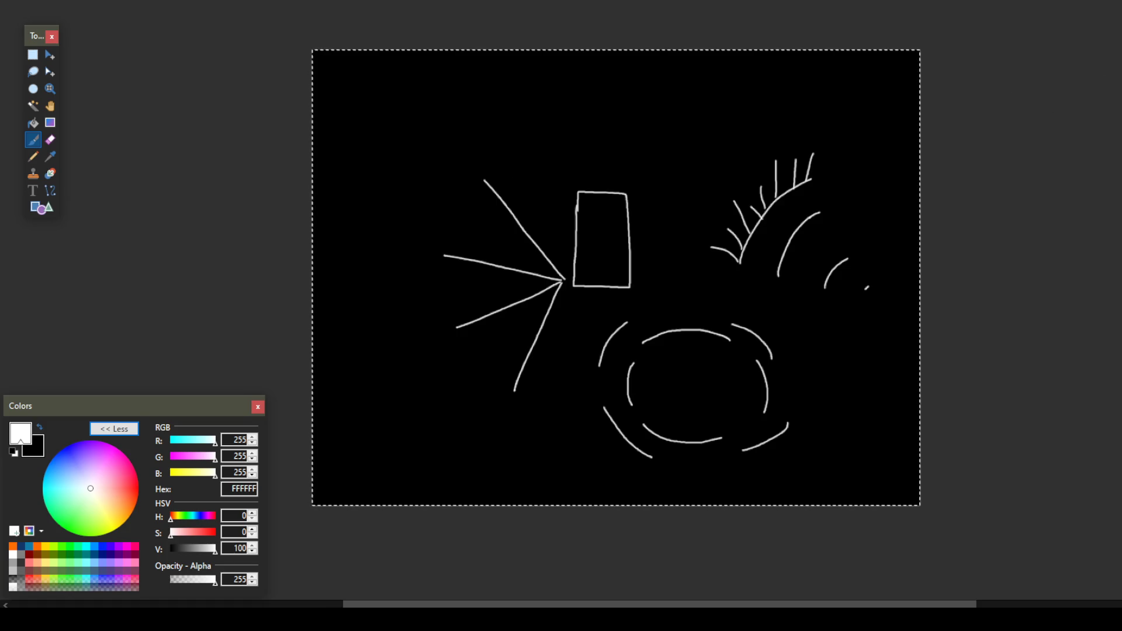
key(alt+F4)
click(689, 374)
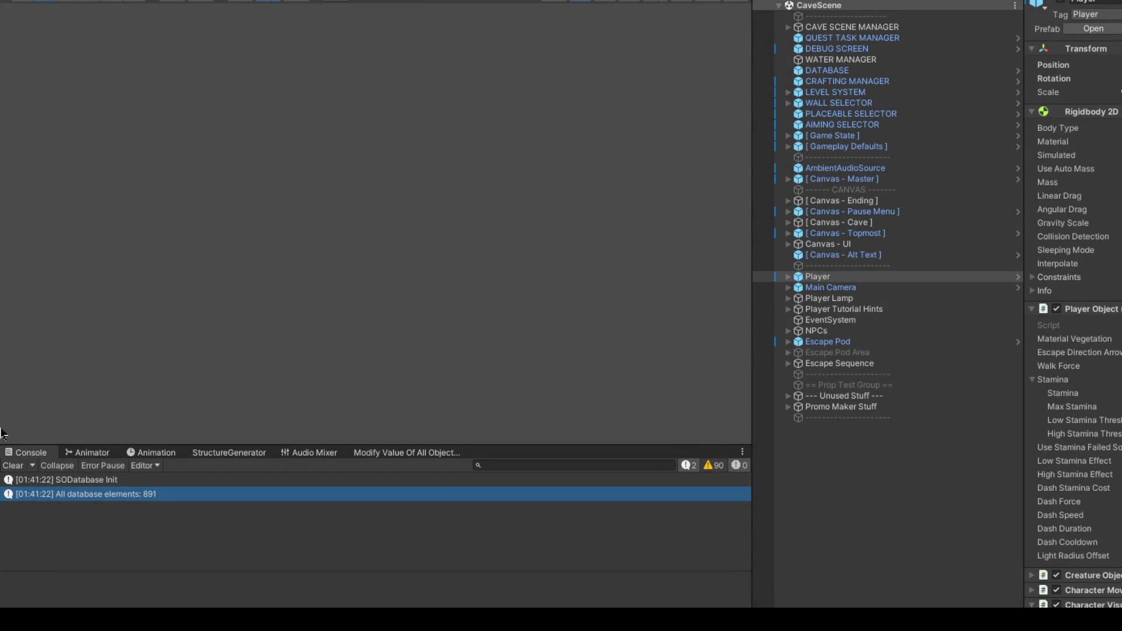
Step: Clear the console, then frame the Player in the Scene view and zoom around it
click(13, 465)
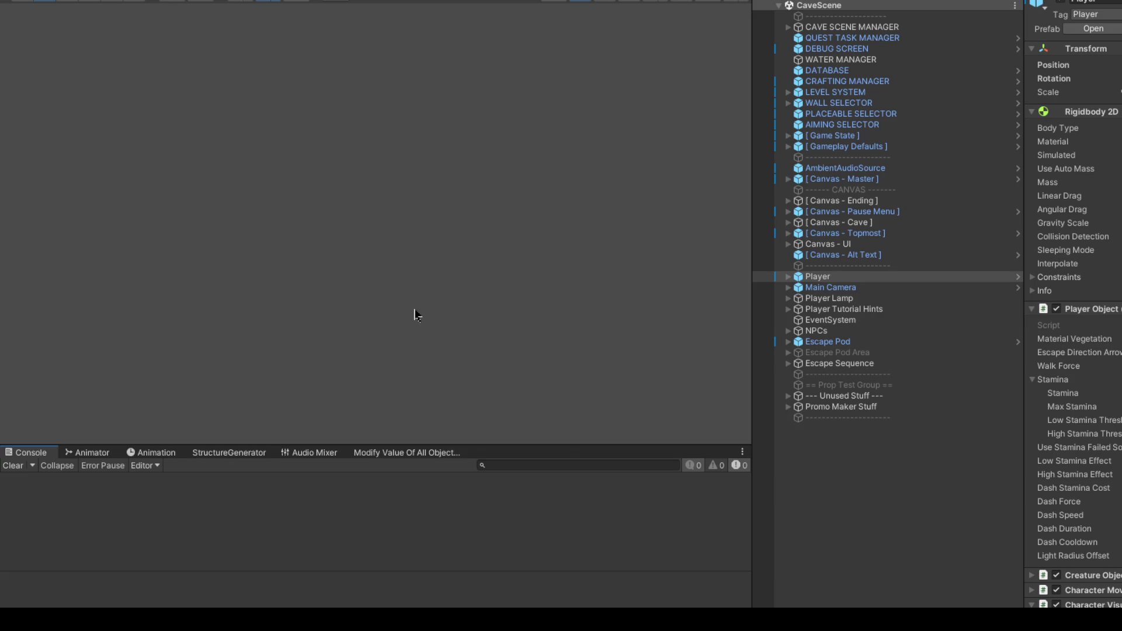
click(950, 494)
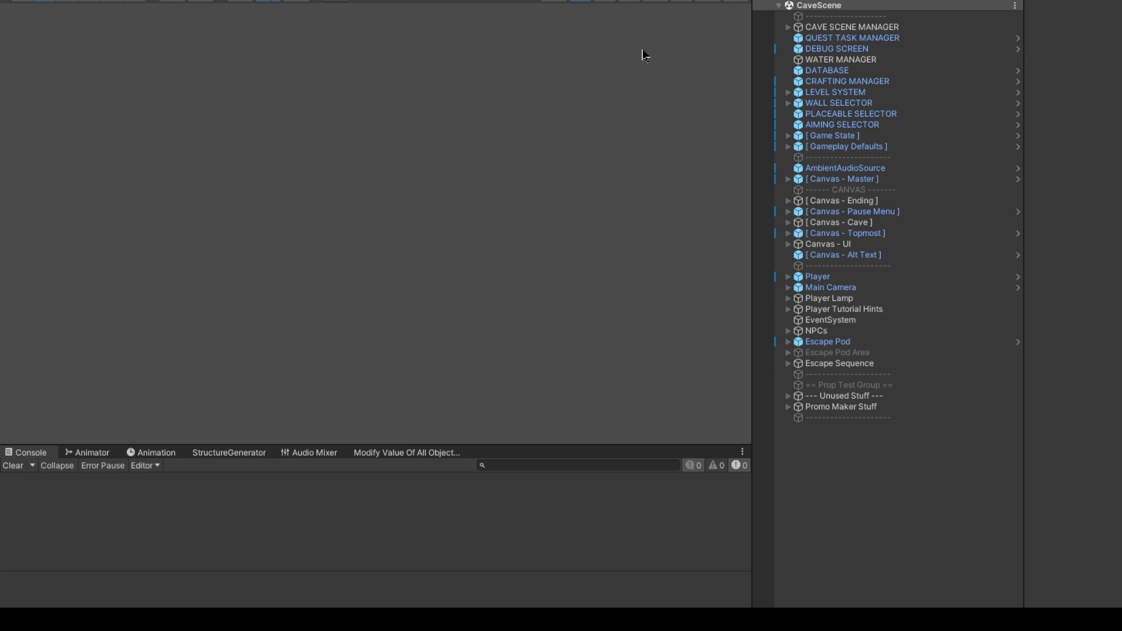
click(820, 278)
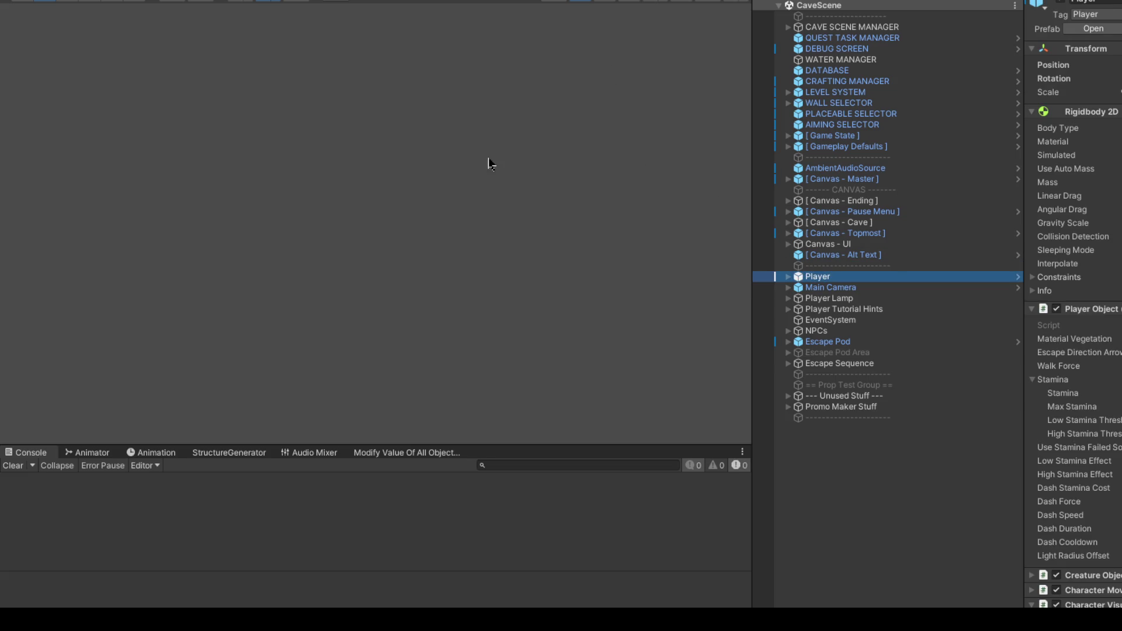
key(f)
scroll(362, 276, down, 8)
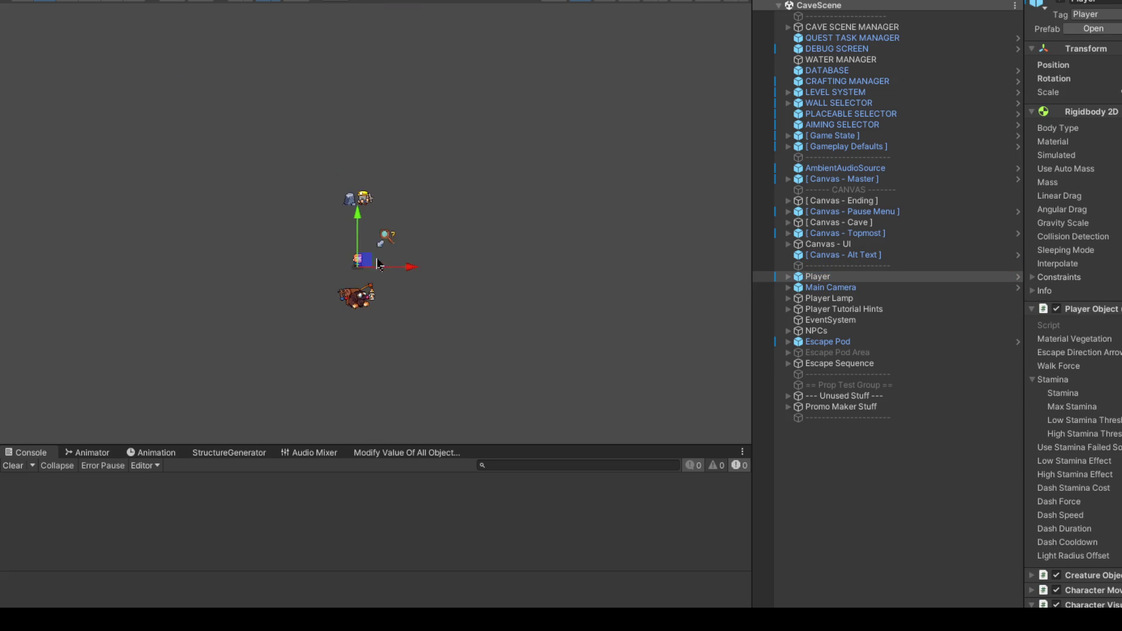
click(359, 251)
scroll(391, 234, up, 5)
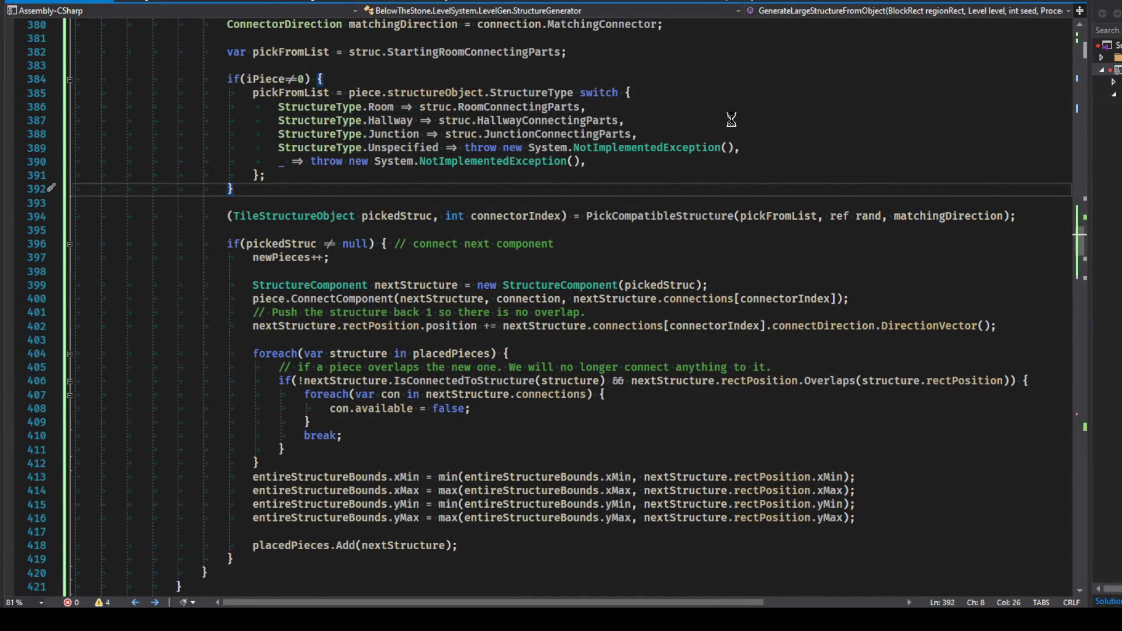
Step: Put the caret at the end of the Hallway case line in StructureGenerator.cs
click(695, 103)
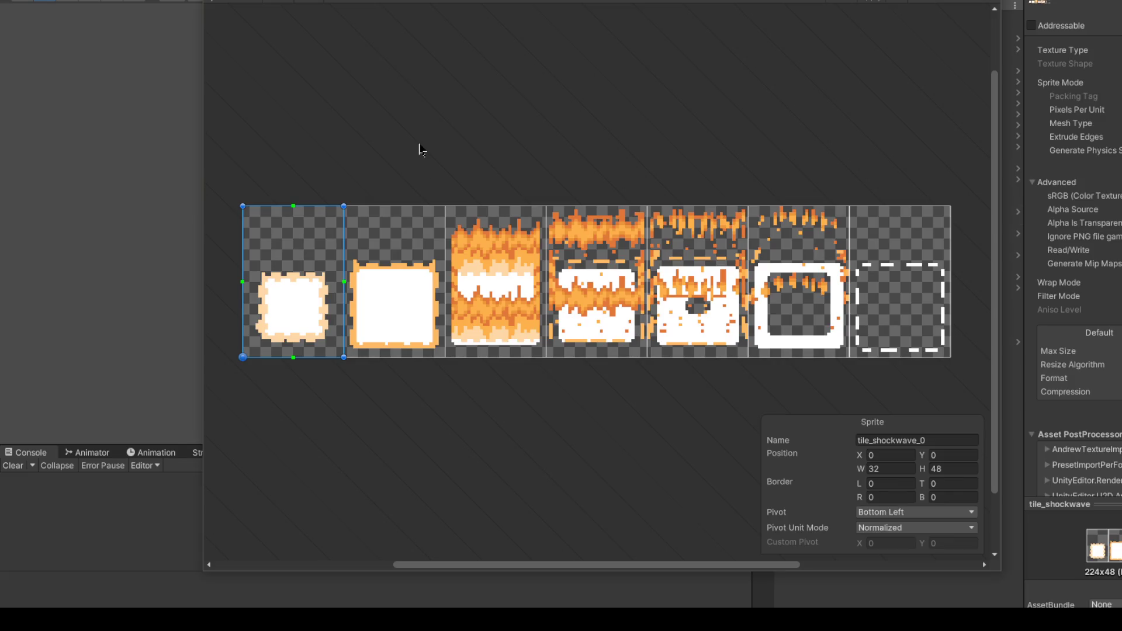
scroll(250, 274, up, 4)
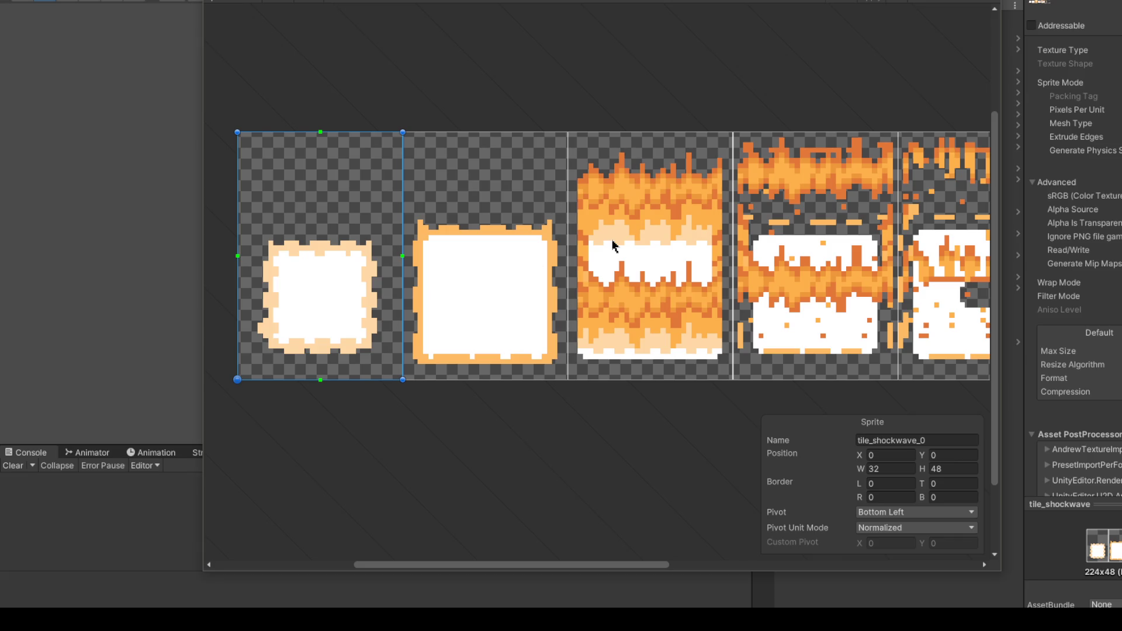
scroll(561, 233, down, 3)
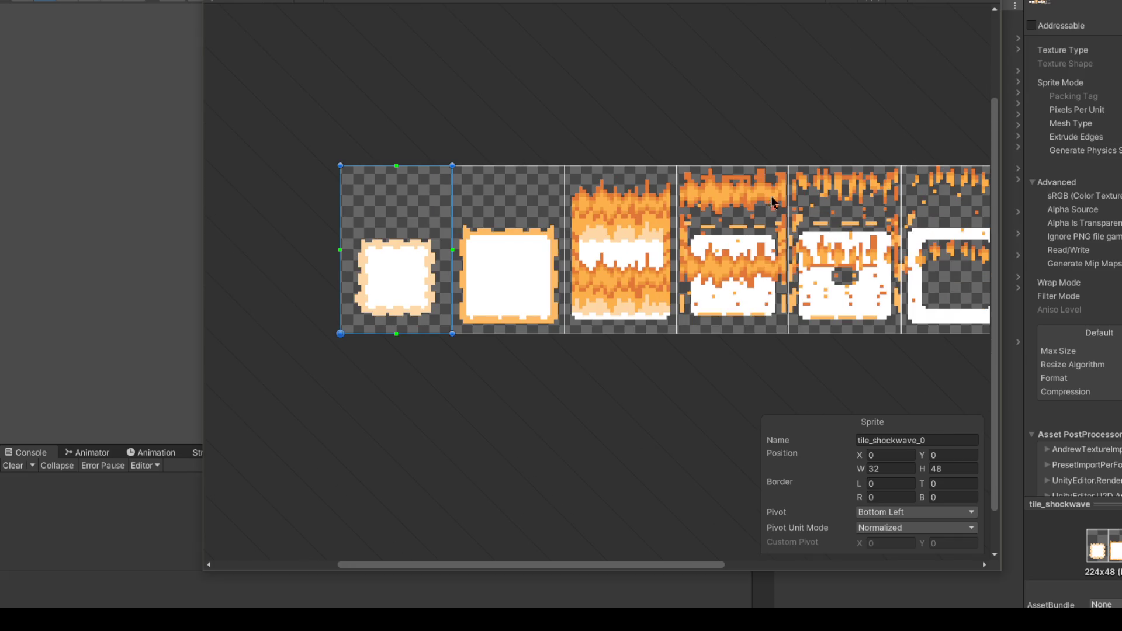
drag(585, 134, 467, 152)
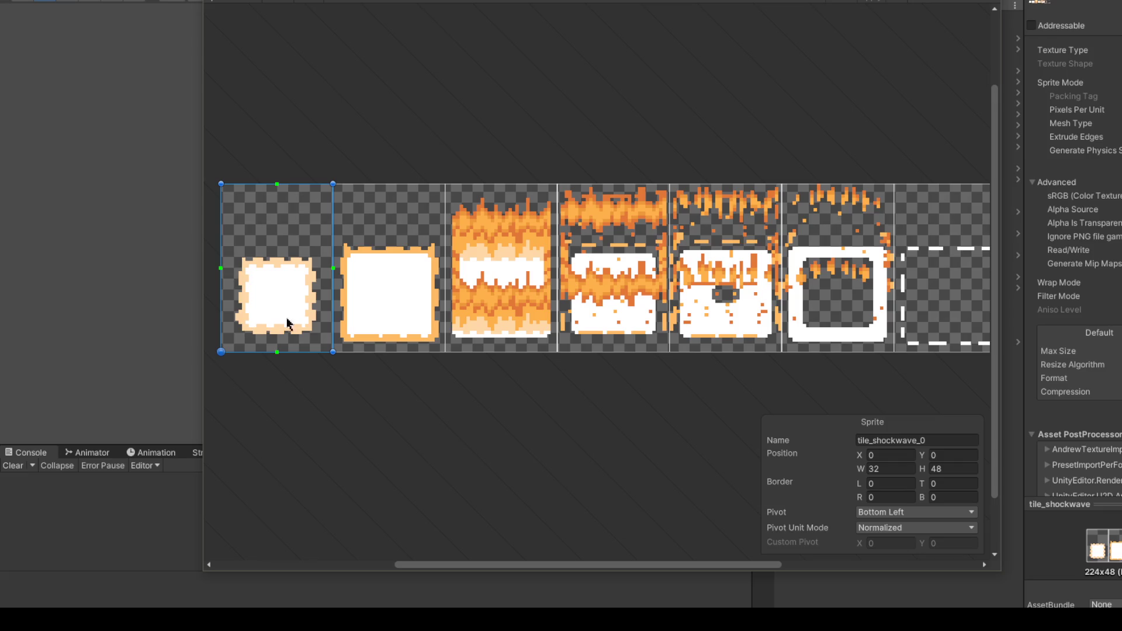
scroll(476, 225, up, 2)
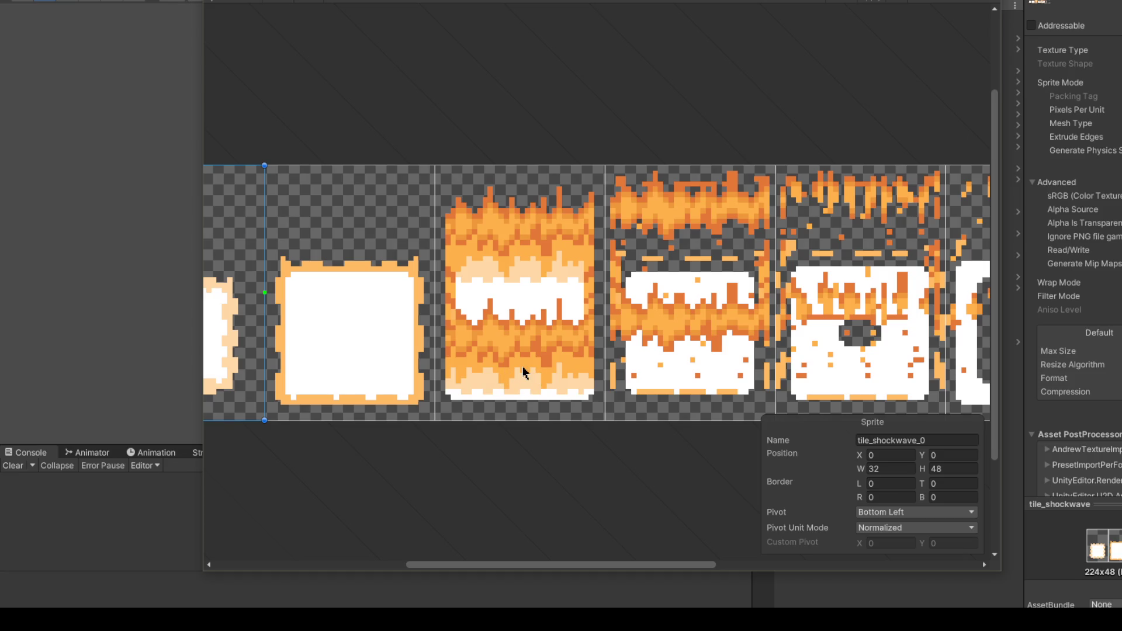
scroll(501, 345, down, 2)
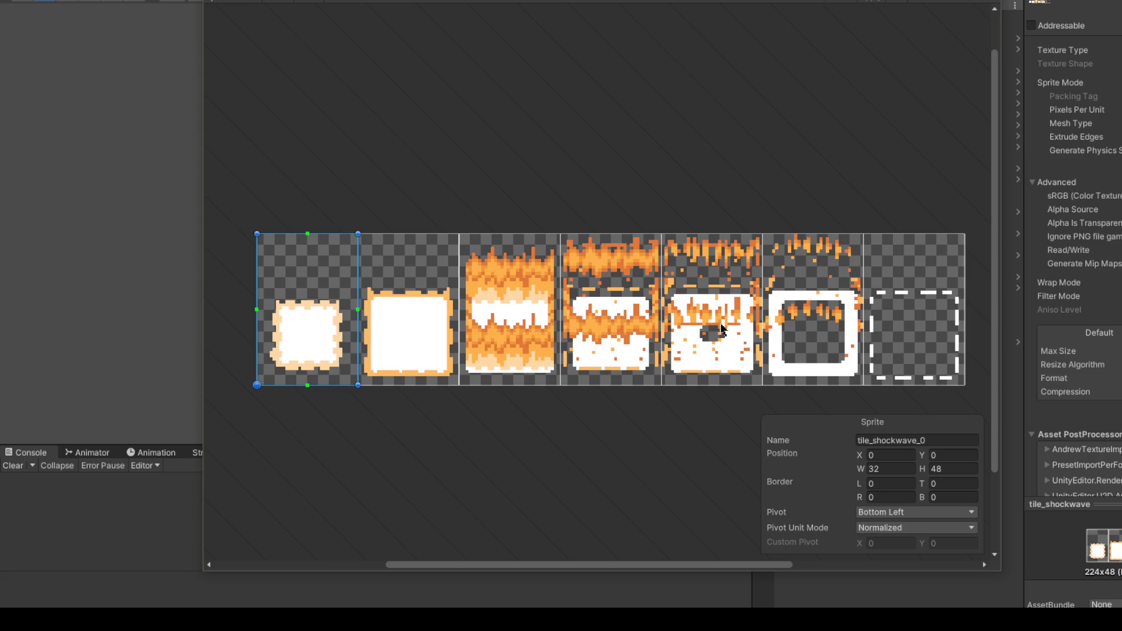
click(732, 186)
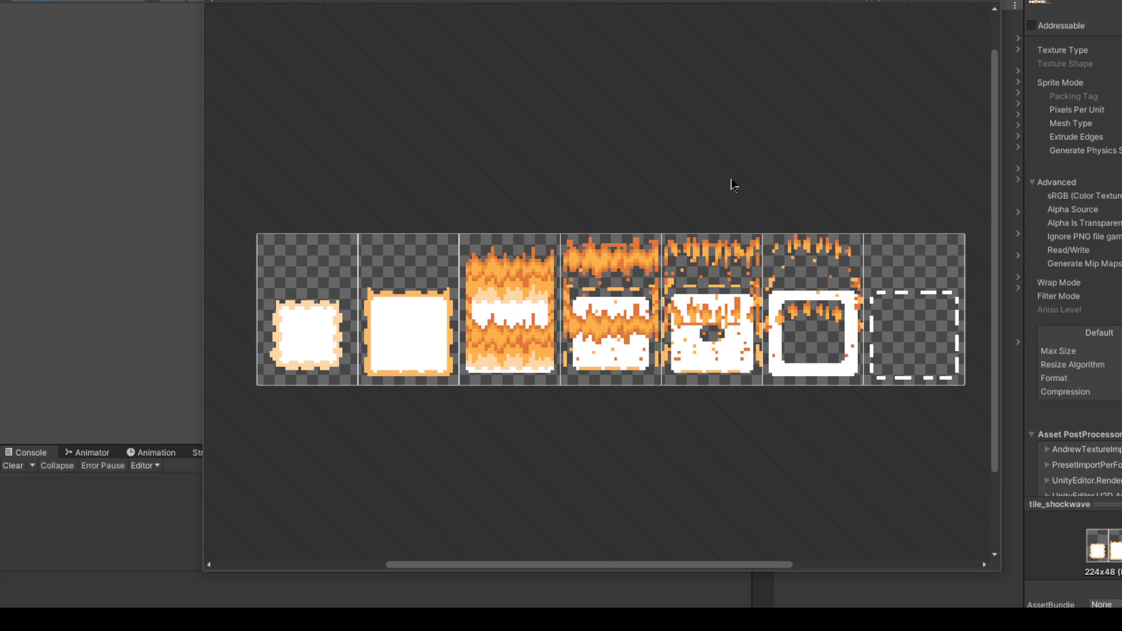
click(408, 276)
click(399, 187)
click(343, 285)
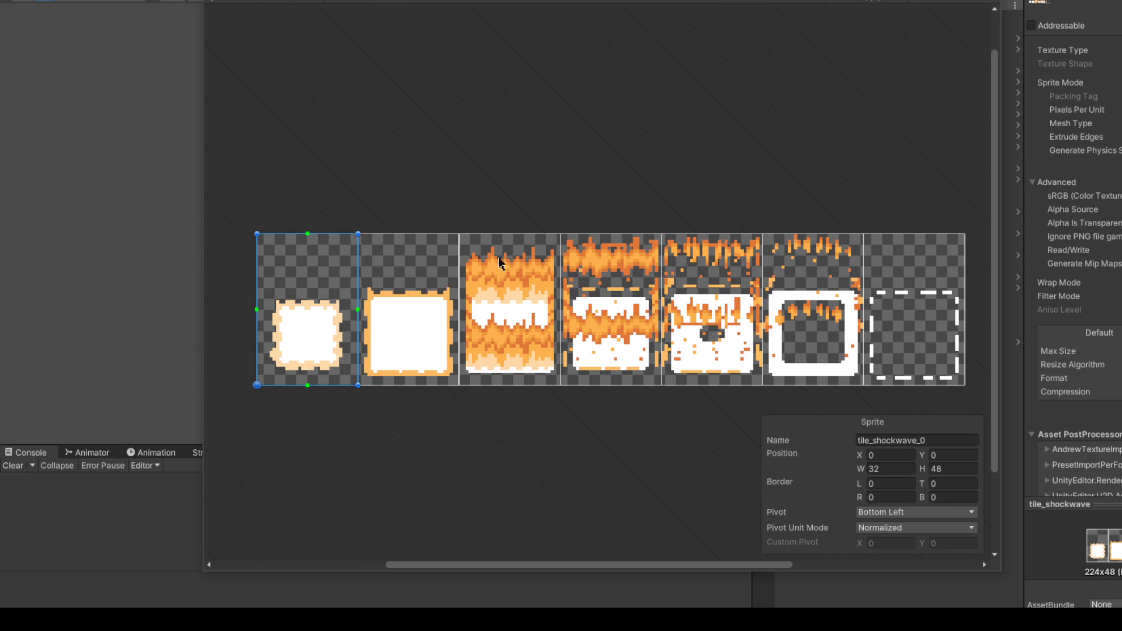
click(607, 282)
click(508, 185)
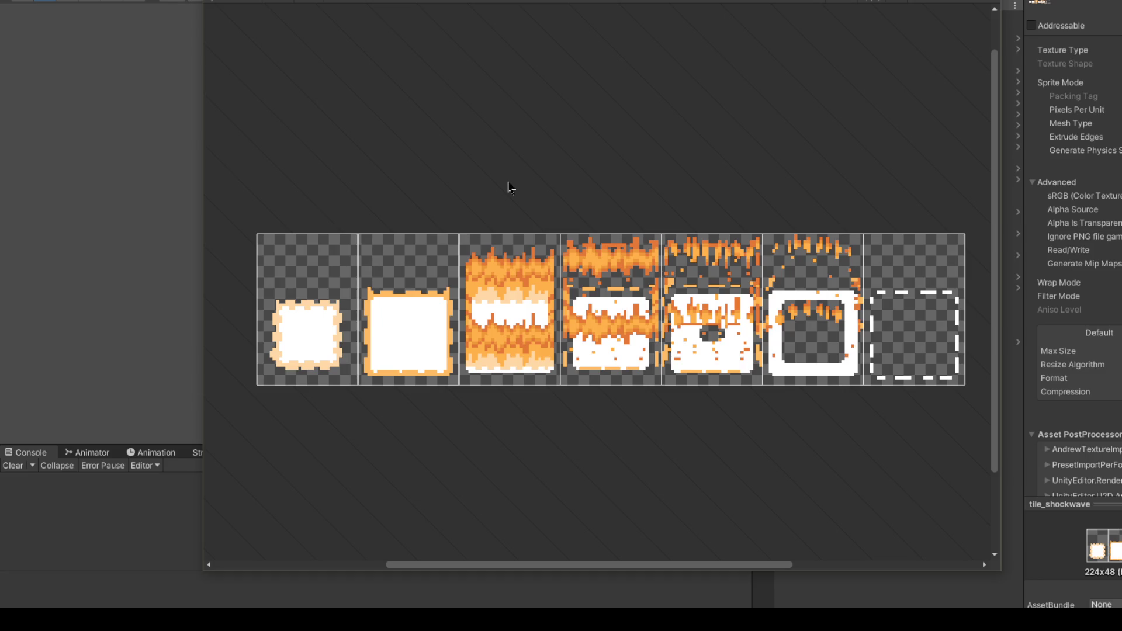
click(379, 323)
click(483, 194)
click(325, 269)
click(455, 195)
scroll(446, 193, down, 1)
scroll(421, 190, up, 1)
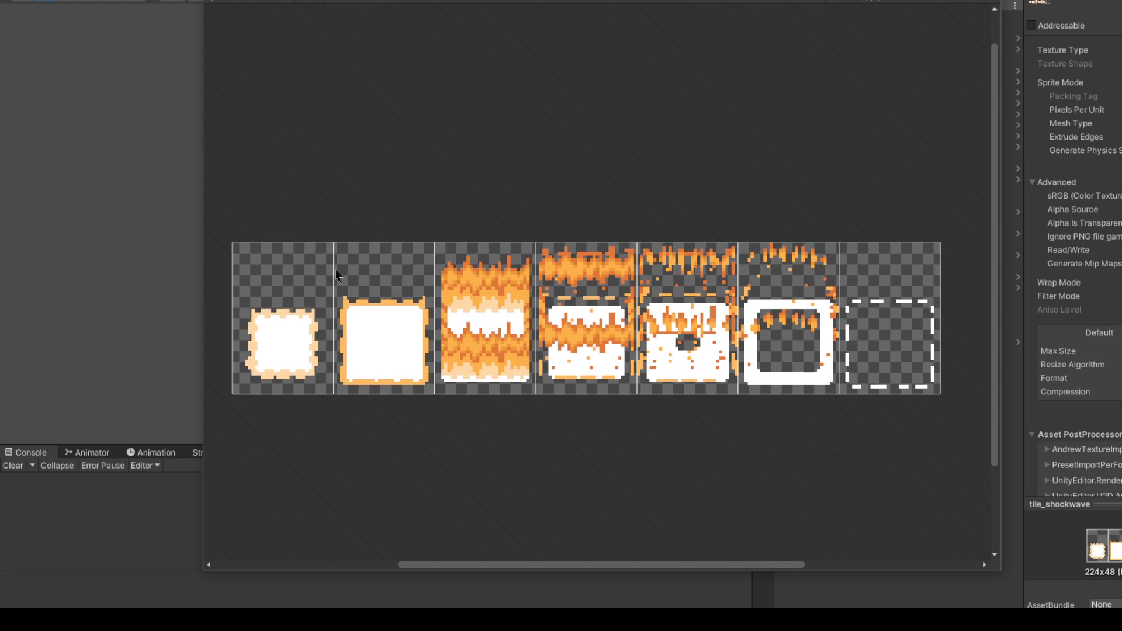
click(299, 285)
click(391, 278)
click(447, 193)
Step: Launch Paint.NET, fill the canvas black and make white the painting colour
key(super)
text(paint)
key(Return)
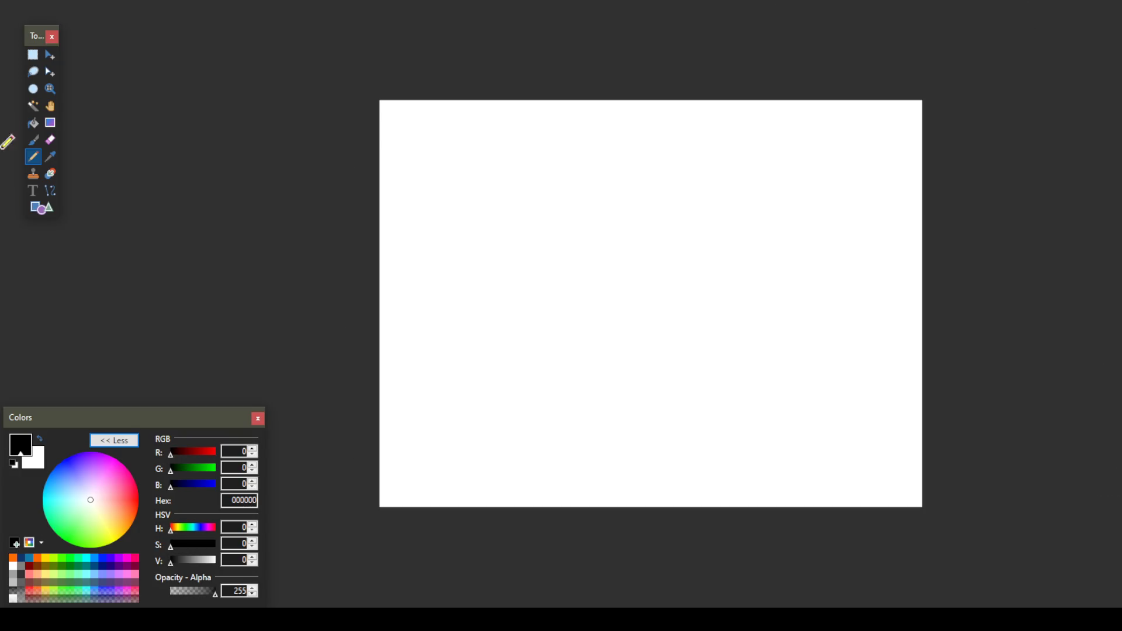
click(33, 123)
click(584, 196)
key(ctrl+a)
click(33, 140)
scroll(596, 243, up, 3)
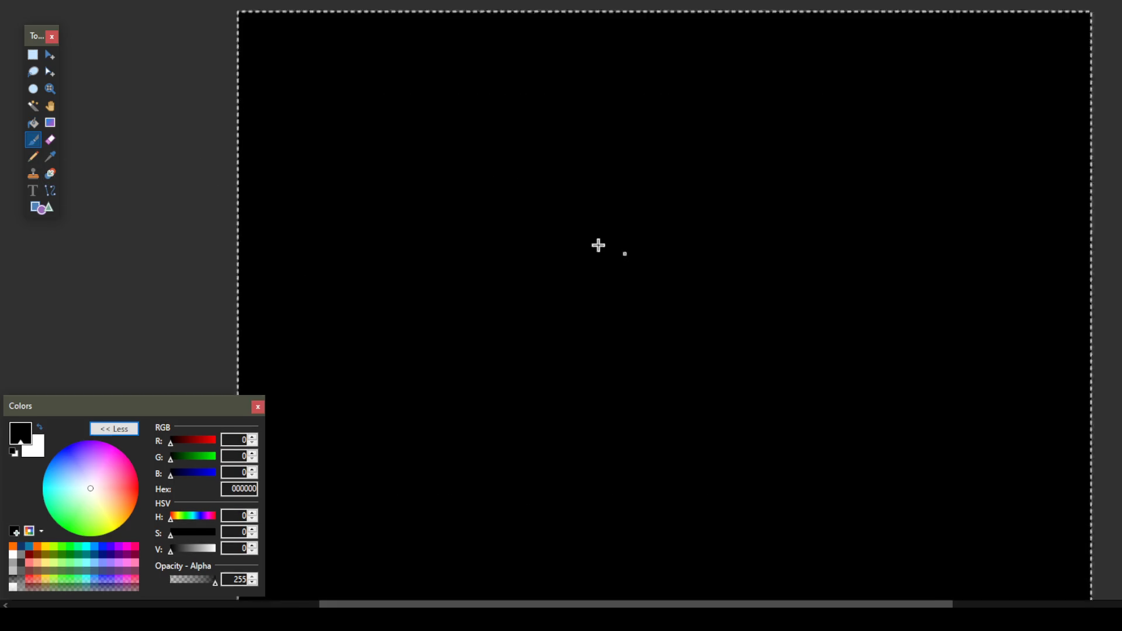
key(ctrl+d)
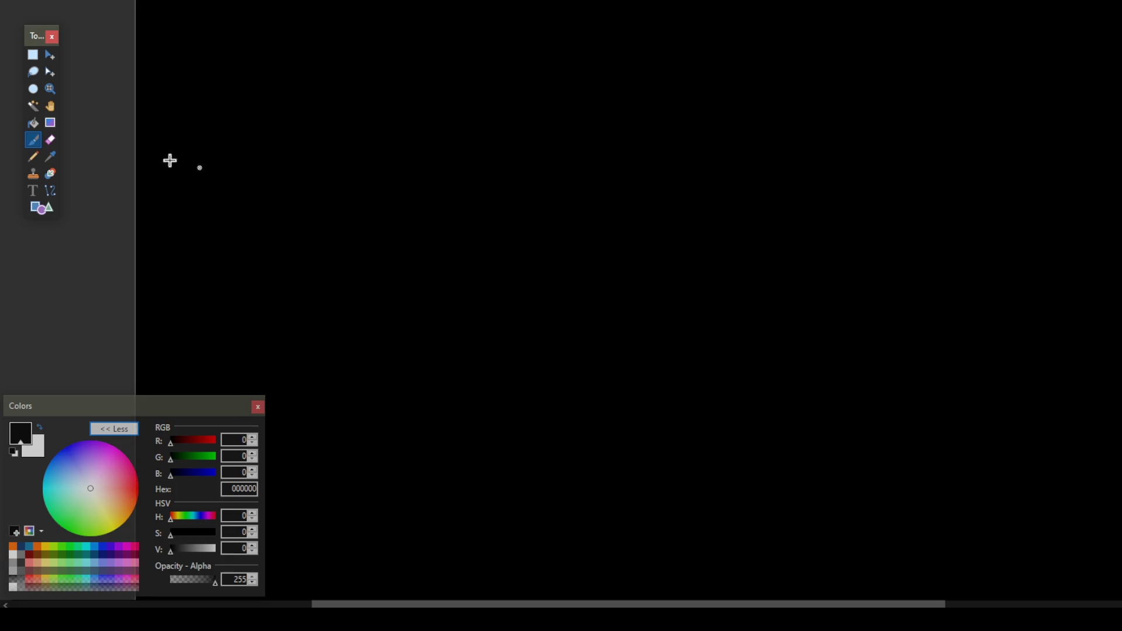
key(x)
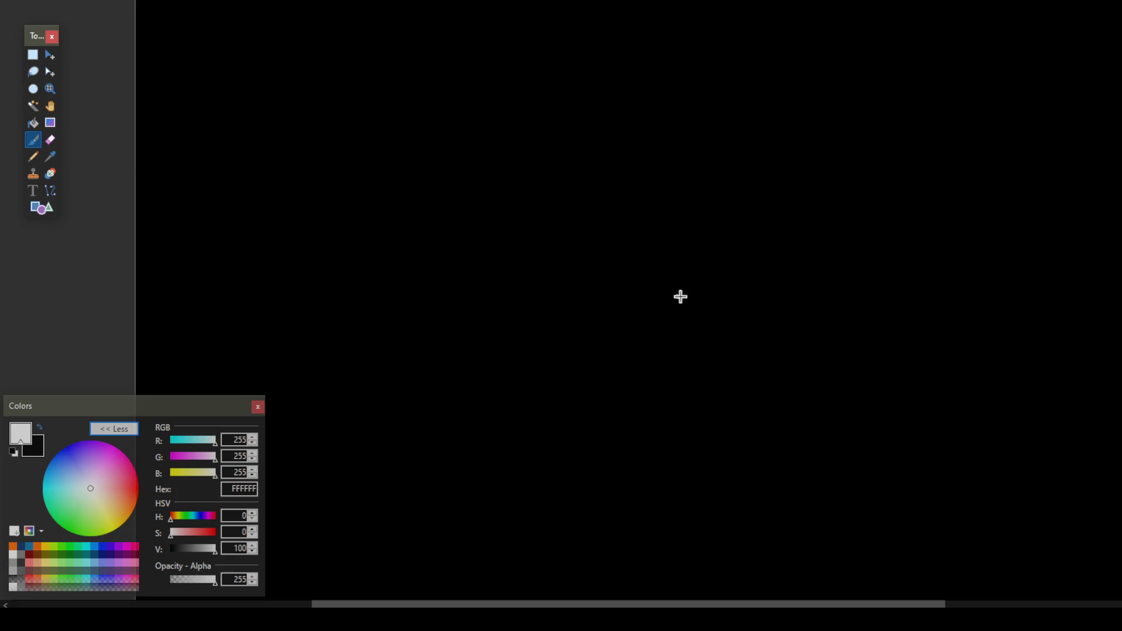
Step: Paint a white arrow pointing up and to the left, undoing the trial strokes
drag(662, 285, 441, 166)
key(ctrl+z)
mouse_move(664, 288)
mouse_down()
mouse_move(428, 155)
mouse_move(426, 133)
mouse_move(386, 156)
mouse_up()
mouse_move(512, 178)
mouse_down()
mouse_move(516, 279)
mouse_move(593, 238)
mouse_move(504, 187)
mouse_up()
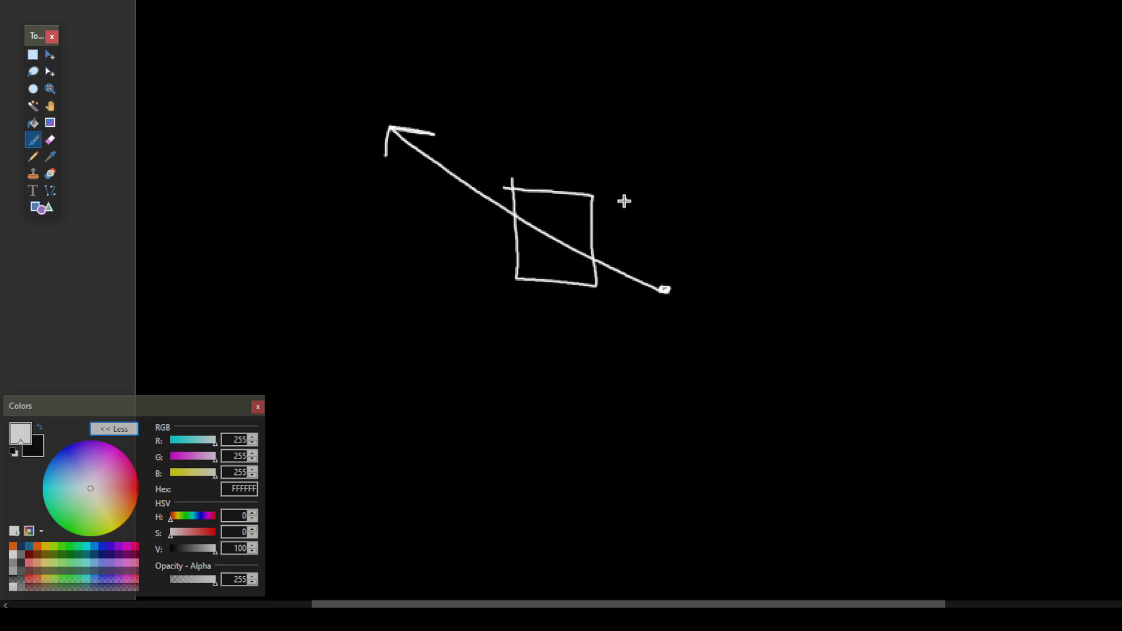
key(ctrl+z)
ctrl+scroll(621, 200, up, 2)
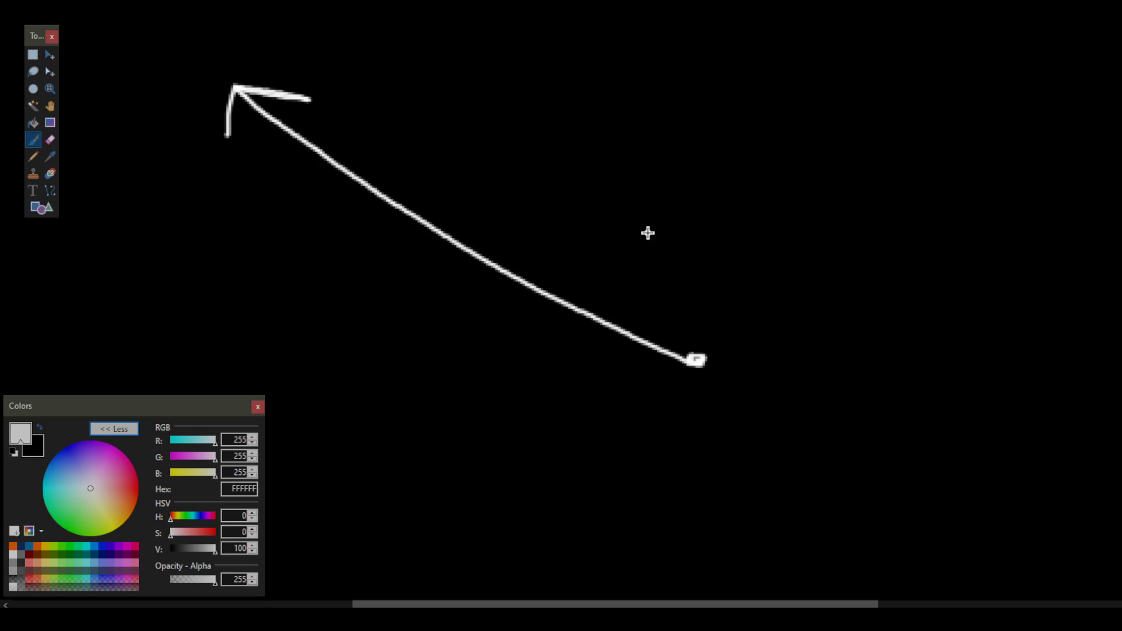
ctrl+scroll(552, 296, down, 2)
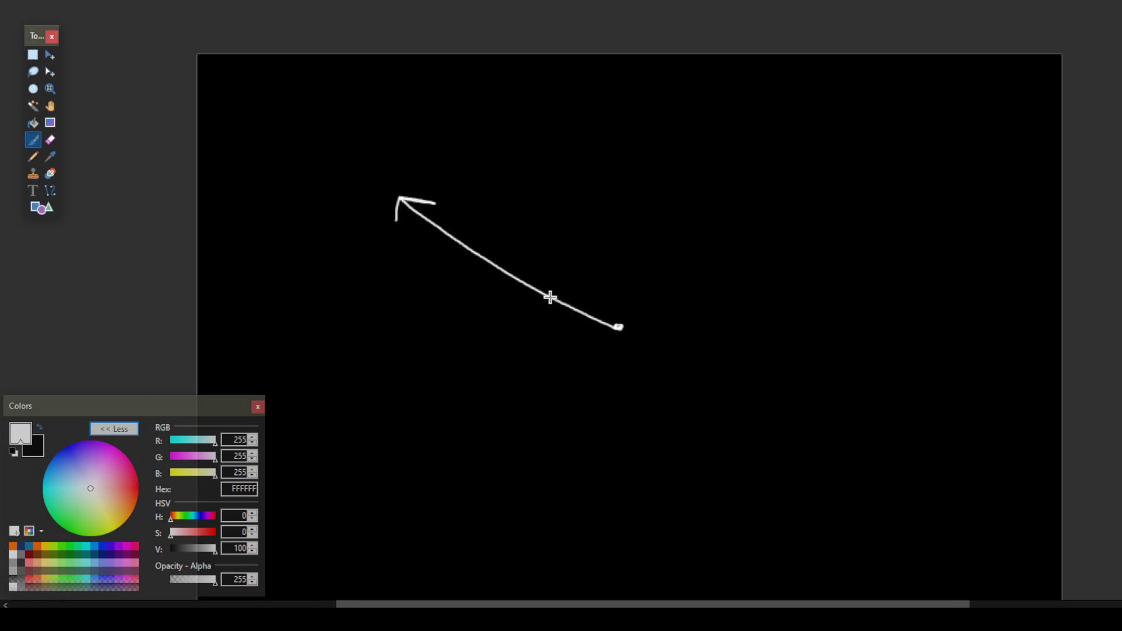
Step: Sketch a hatched rectangle beside the arrow, then undo it stroke by stroke
mouse_move(661, 152)
mouse_down()
mouse_move(738, 243)
mouse_move(791, 150)
mouse_move(656, 147)
mouse_up()
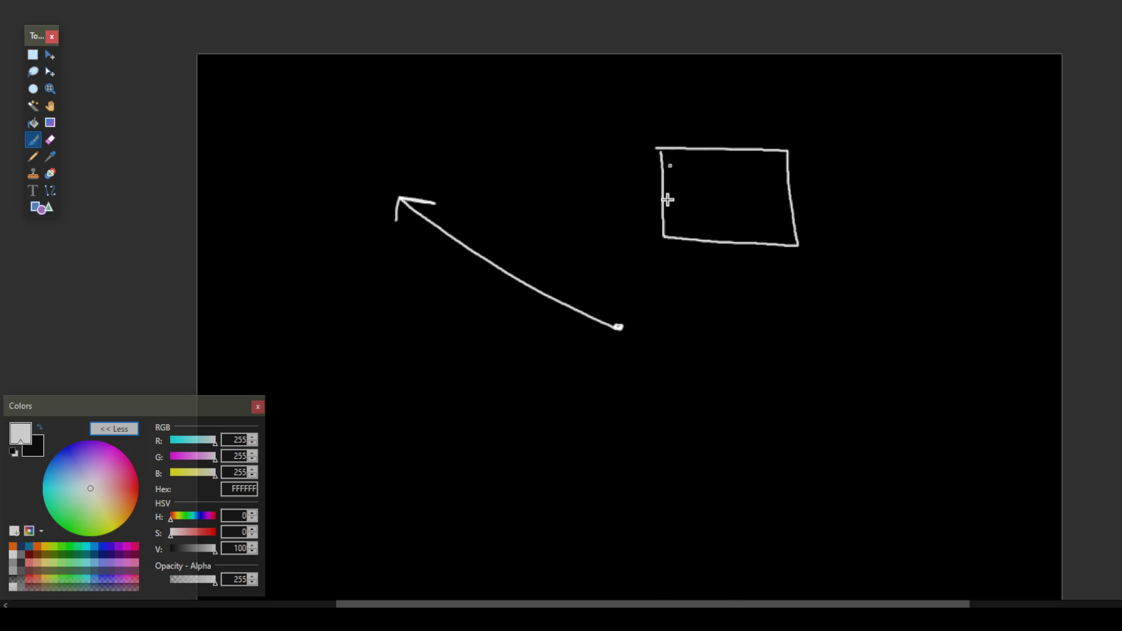
mouse_move(659, 147)
mouse_down()
mouse_move(659, 93)
mouse_move(687, 93)
mouse_up()
drag(711, 139, 713, 92)
drag(746, 124, 749, 90)
mouse_move(785, 234)
mouse_down()
mouse_move(786, 198)
mouse_move(770, 205)
mouse_up()
mouse_move(752, 244)
mouse_down()
mouse_move(748, 196)
mouse_move(725, 202)
mouse_up()
drag(700, 244, 695, 205)
drag(685, 243, 683, 210)
drag(678, 246, 676, 226)
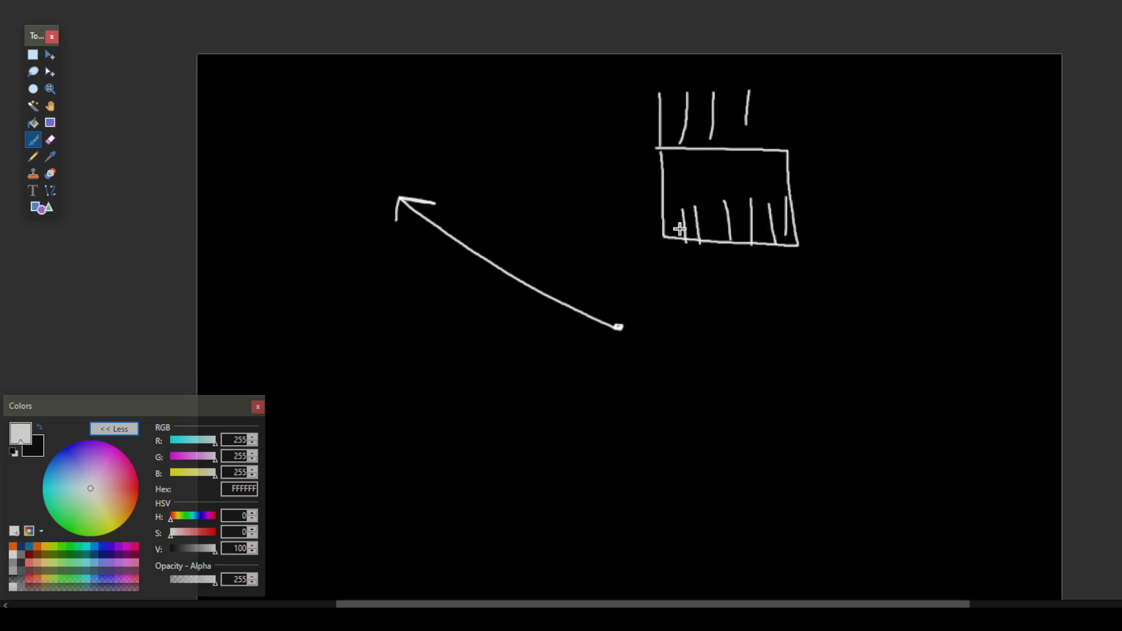
drag(759, 144, 760, 100)
drag(779, 146, 779, 100)
drag(803, 208, 796, 124)
key(ctrl+z)
key(ctrl+z)
key(ctrl+z)
key(ctrl+z)
key(ctrl+z)
key(ctrl+z)
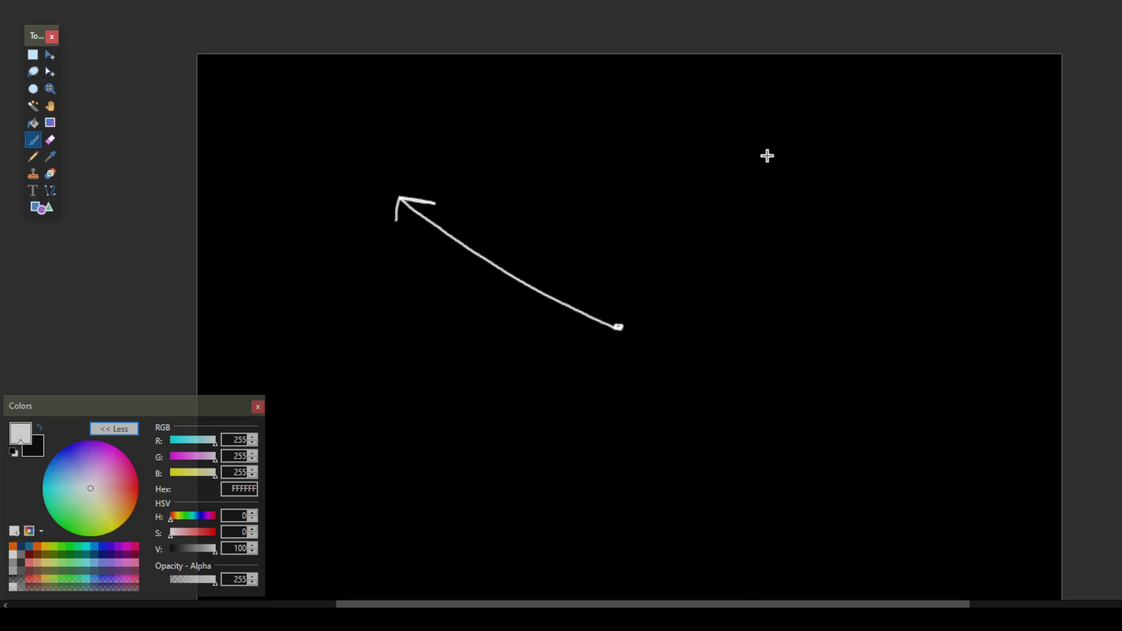
Step: Try a hatched curve and an upward arrow near the first arrow, undoing both
mouse_move(649, 234)
mouse_down()
mouse_move(645, 244)
mouse_move(708, 165)
mouse_move(736, 150)
mouse_up()
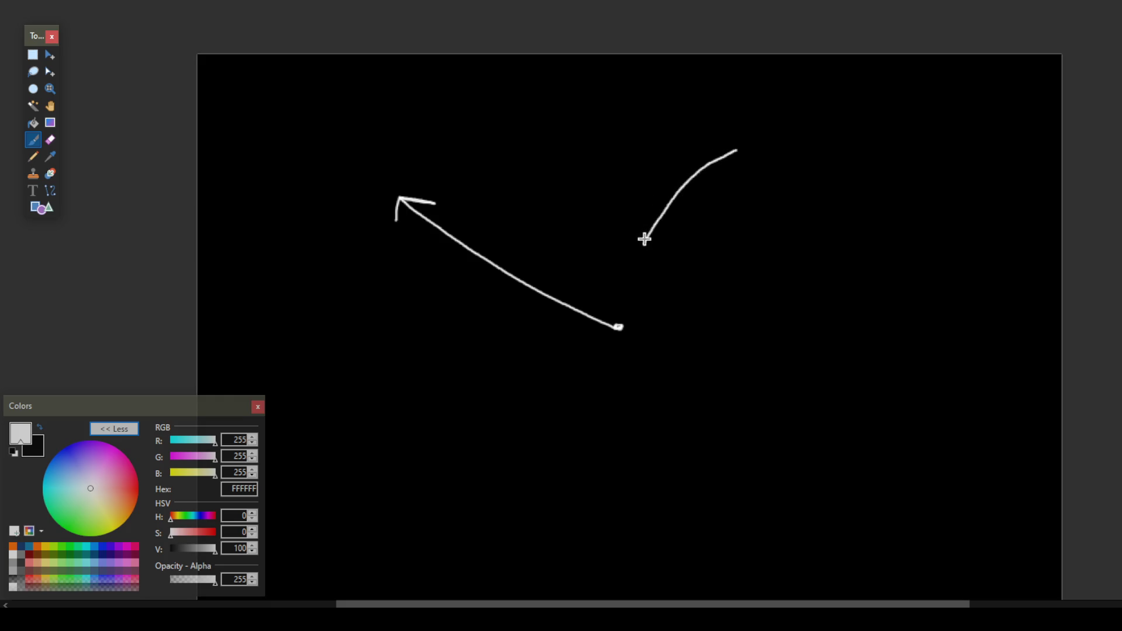
mouse_move(643, 241)
mouse_down()
mouse_move(643, 201)
mouse_move(704, 146)
mouse_up()
drag(716, 158, 731, 127)
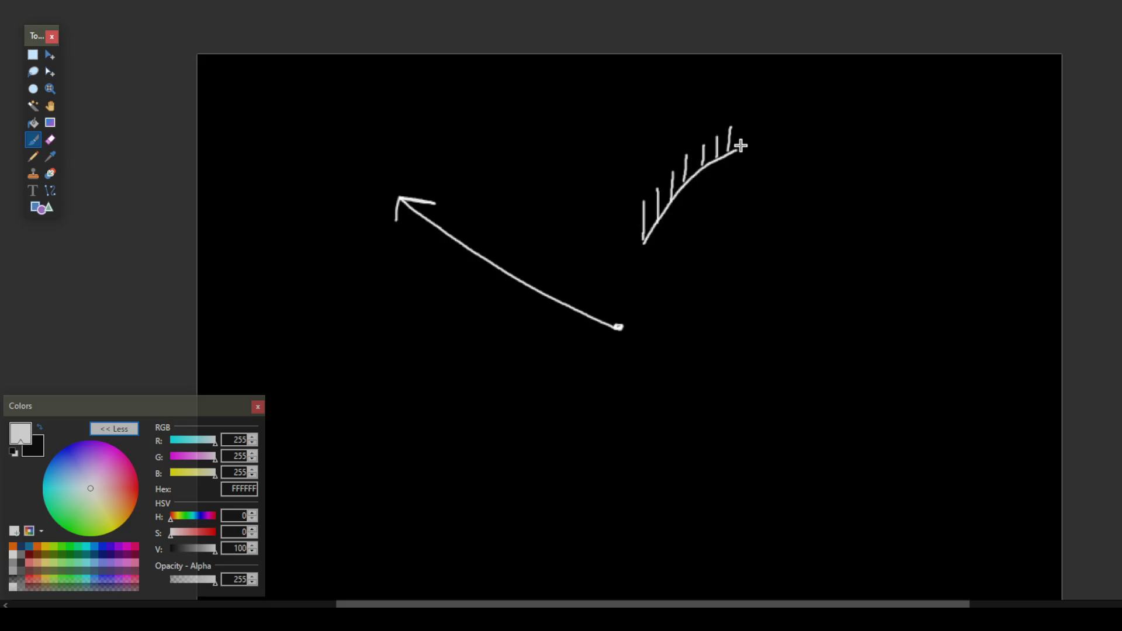
scroll(766, 156, up, 2)
key(ctrl+z)
key(ctrl+z)
key(ctrl+z)
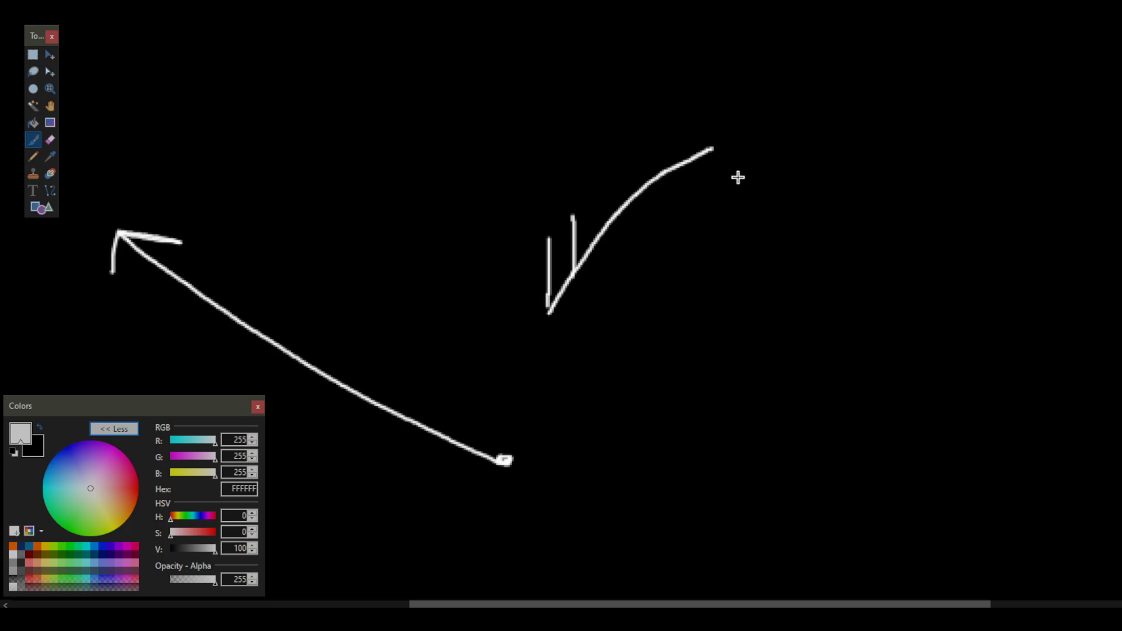
mouse_move(592, 327)
mouse_down()
mouse_move(589, 211)
mouse_move(578, 244)
mouse_up()
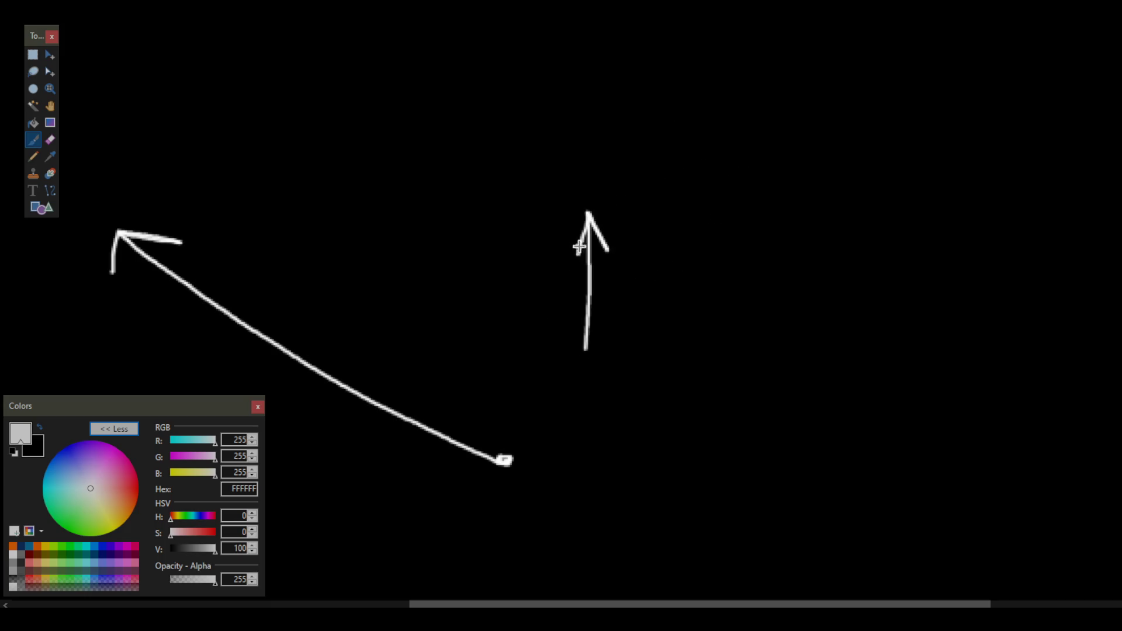
key(ctrl+z)
scroll(596, 276, down, 2)
scroll(579, 251, up, 3)
Step: Try another curved line with hatch strokes across the canvas and undo it
mouse_move(488, 412)
mouse_down()
mouse_move(616, 384)
mouse_move(630, 391)
mouse_move(511, 333)
mouse_up()
mouse_move(537, 393)
mouse_down()
mouse_move(544, 325)
mouse_move(576, 325)
mouse_up()
drag(599, 396, 602, 310)
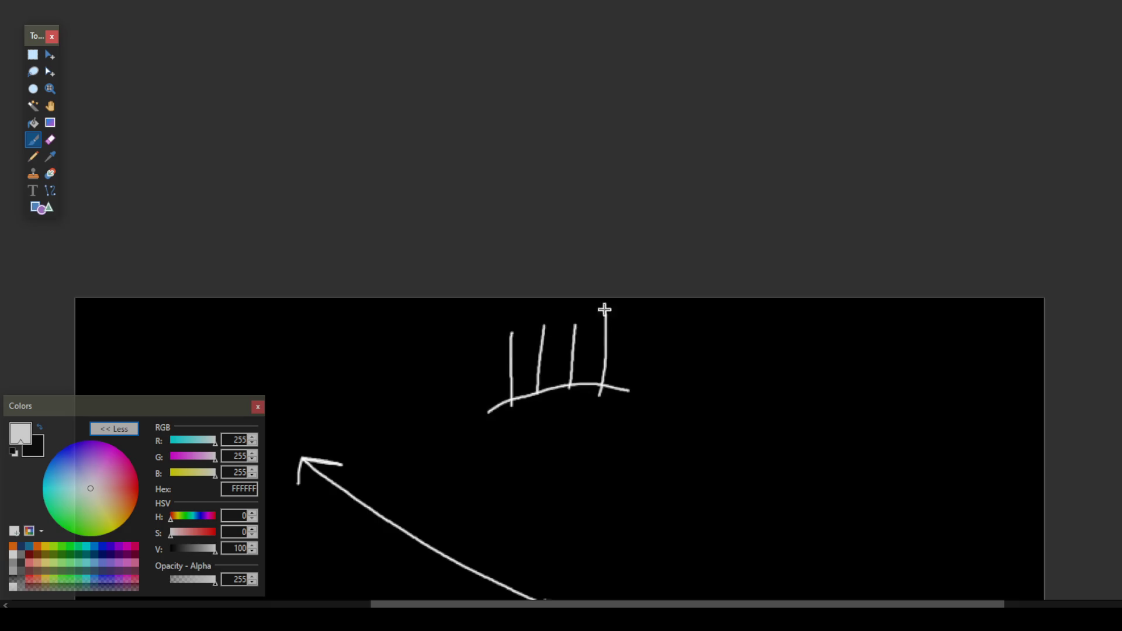
scroll(596, 236, down, 2)
scroll(611, 404, up, 3)
key(ctrl+z)
key(ctrl+z)
key(ctrl+z)
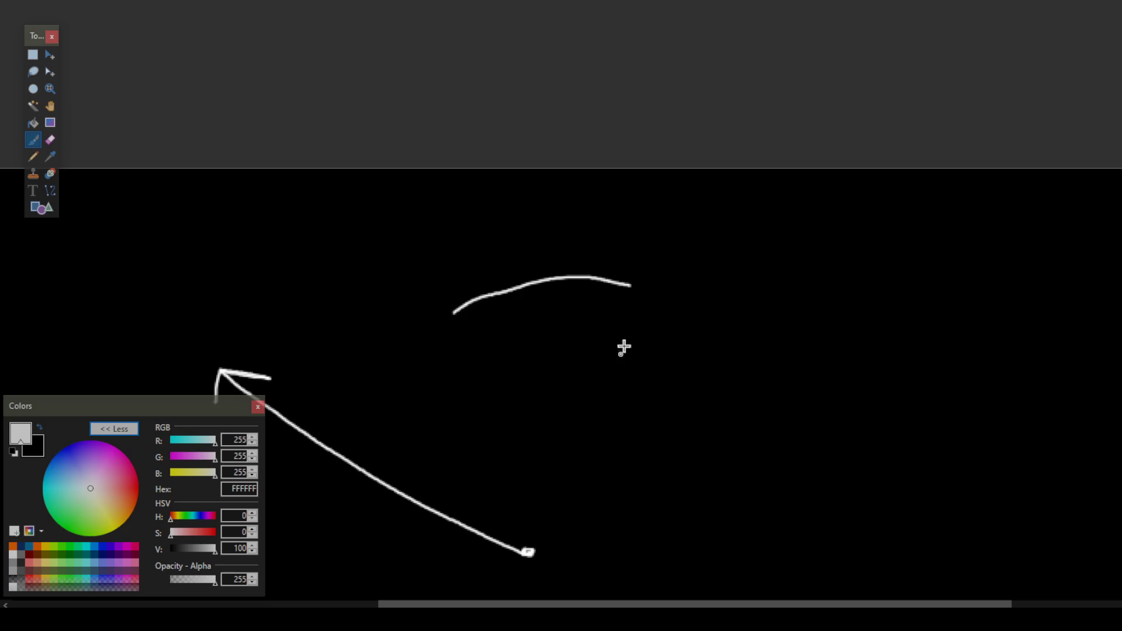
scroll(646, 208, down, 2)
scroll(543, 358, up, 3)
Step: Draw a second white arrow pointing left from the first arrow's tail
drag(543, 357, 651, 293)
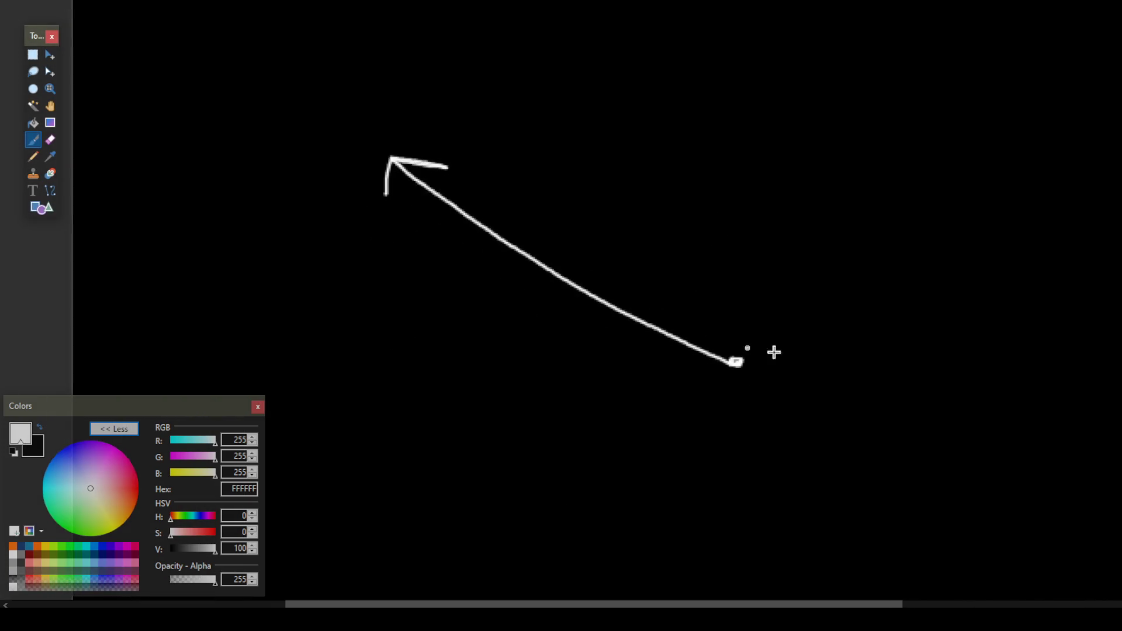
drag(755, 468, 640, 456)
key(ctrl+z)
mouse_move(737, 367)
mouse_down()
mouse_move(500, 366)
mouse_move(453, 337)
mouse_up()
mouse_move(386, 366)
mouse_down()
mouse_move(439, 401)
mouse_move(574, 349)
mouse_up()
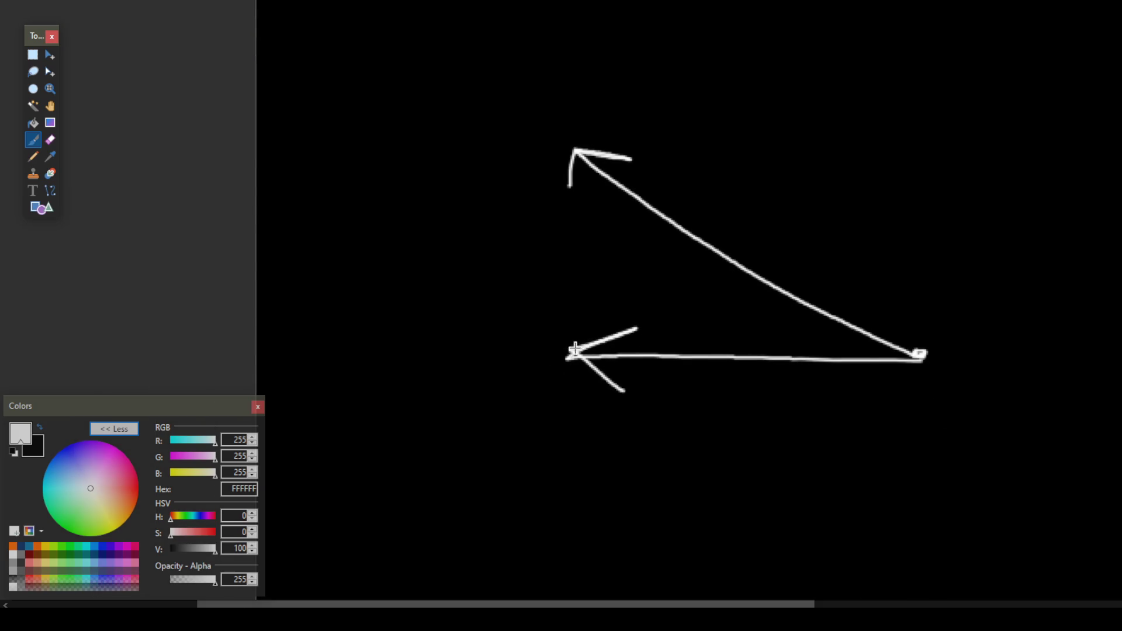
Step: Sketch a small branching figure left of the arrows, later undoing its last stroke
mouse_move(477, 372)
mouse_down()
mouse_move(511, 271)
mouse_move(468, 302)
mouse_up()
key(ctrl+z)
key(ctrl+z)
mouse_move(471, 422)
mouse_down()
mouse_move(485, 294)
mouse_move(458, 301)
mouse_move(466, 409)
mouse_up()
drag(443, 286, 462, 357)
drag(451, 330, 468, 404)
drag(485, 301, 497, 239)
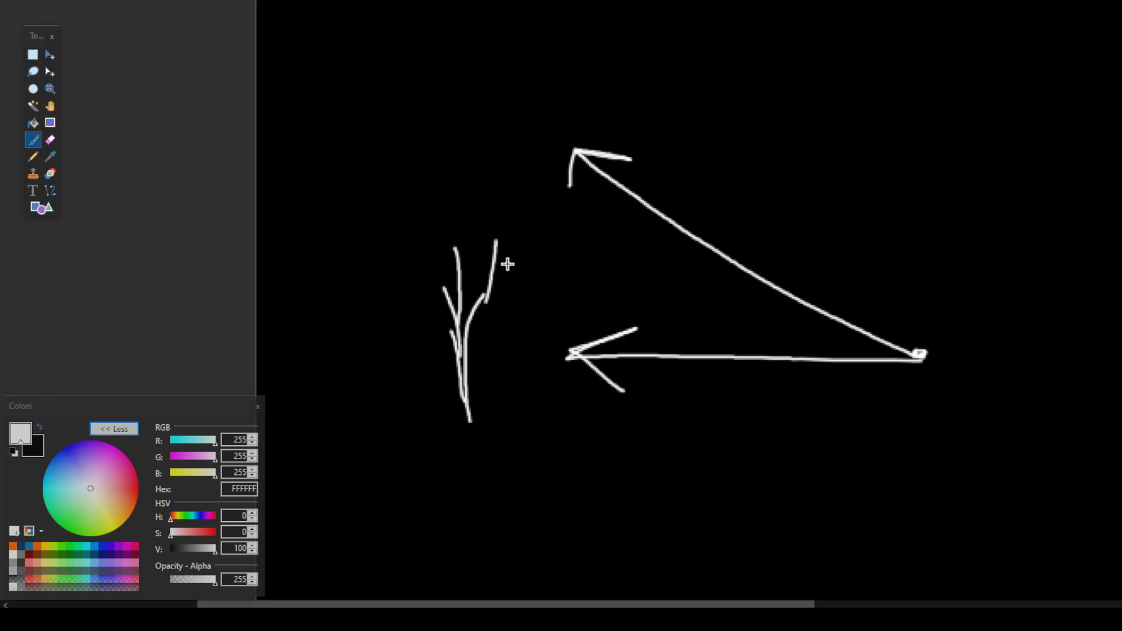
key(super+g)
key(Escape)
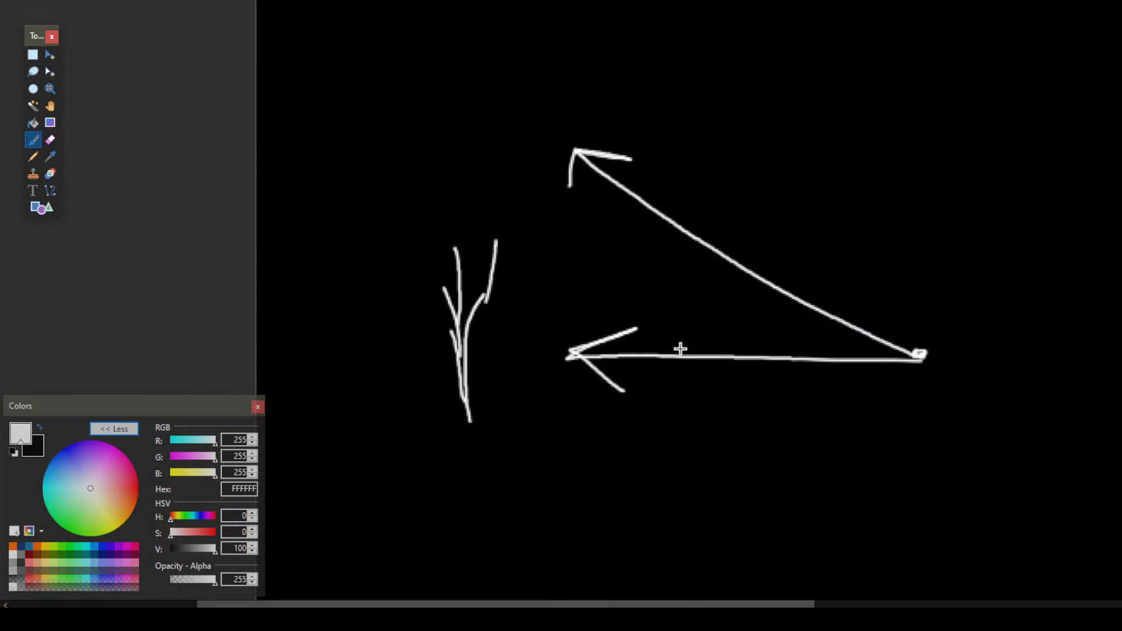
key(ctrl+z)
key(ctrl+z)
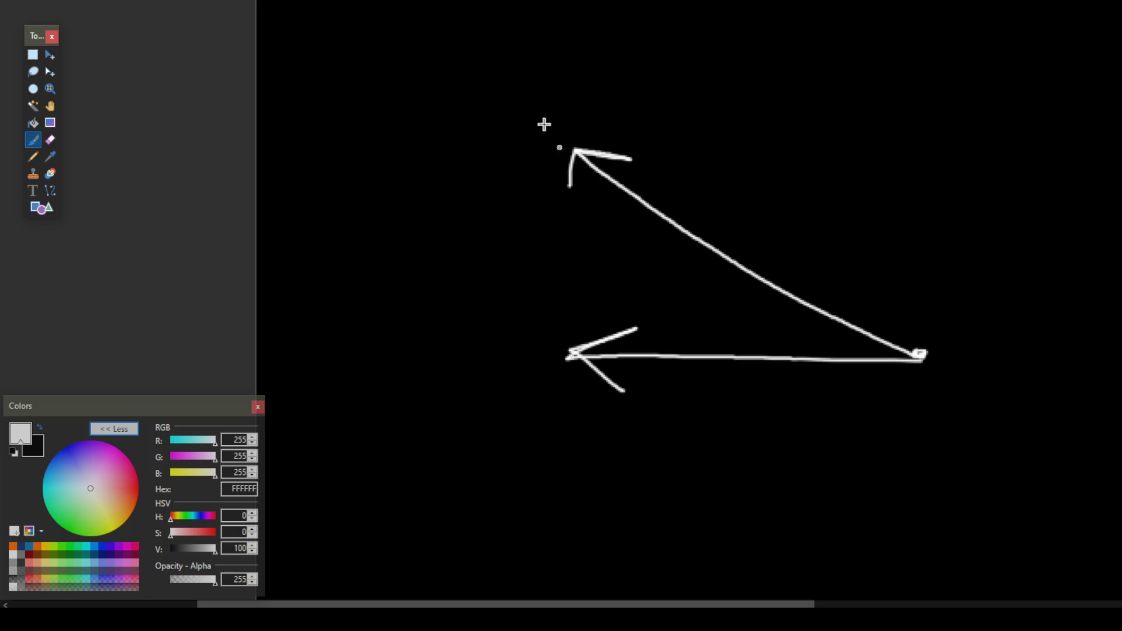
Step: Pan the view so the two-arrow drawing sits in the middle of the canvas
mouse_move(837, 153)
mouse_down()
mouse_move(723, 189)
mouse_move(589, 280)
mouse_up()
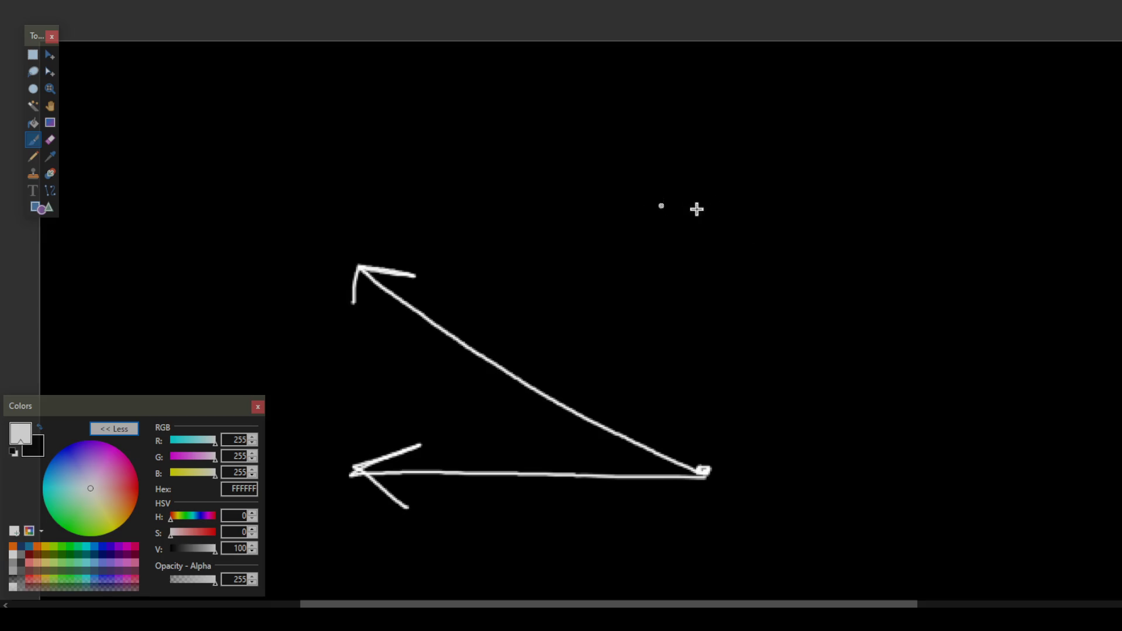
drag(532, 315, 641, 225)
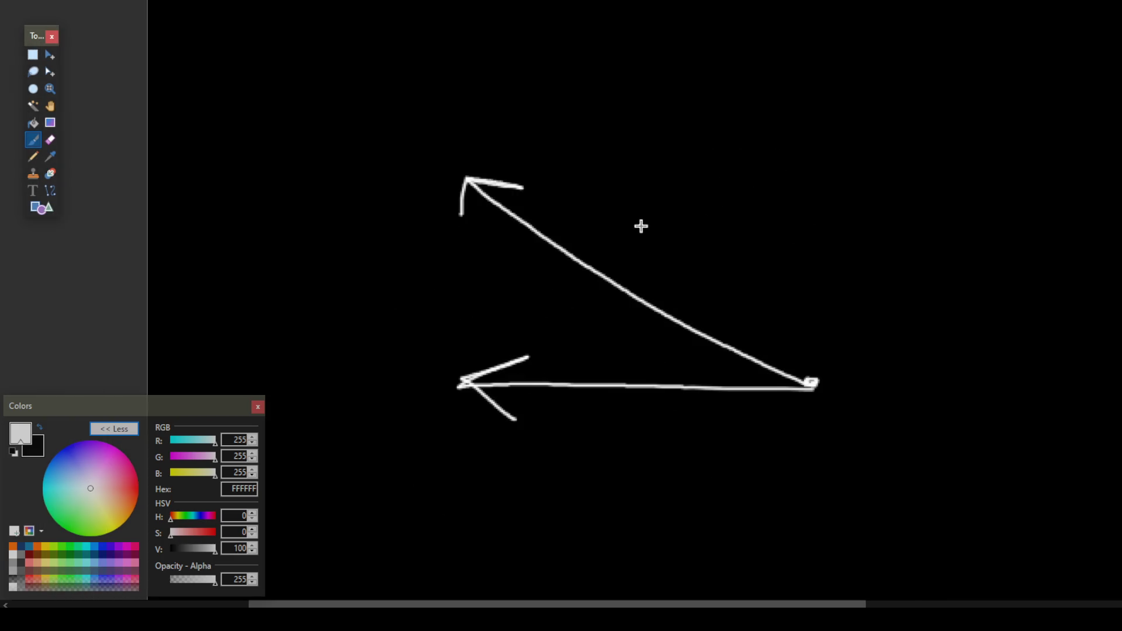
mouse_move(732, 181)
mouse_down()
mouse_move(703, 208)
mouse_move(708, 188)
mouse_up()
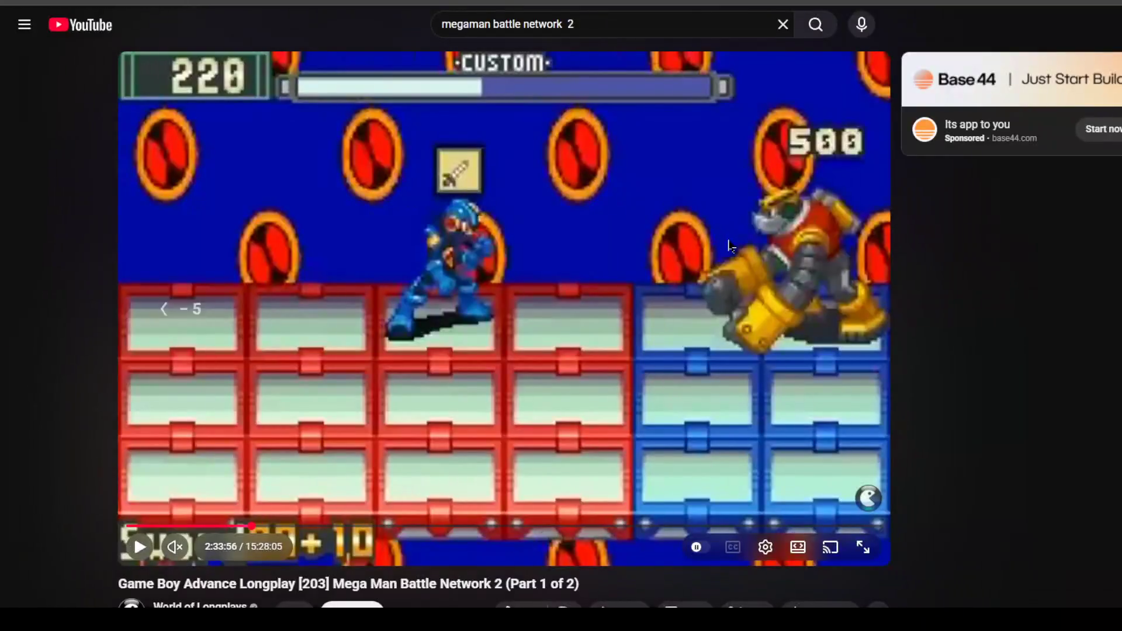
Step: Seek the longplay back a few seconds, restore the sound and resume playback
key(Left)
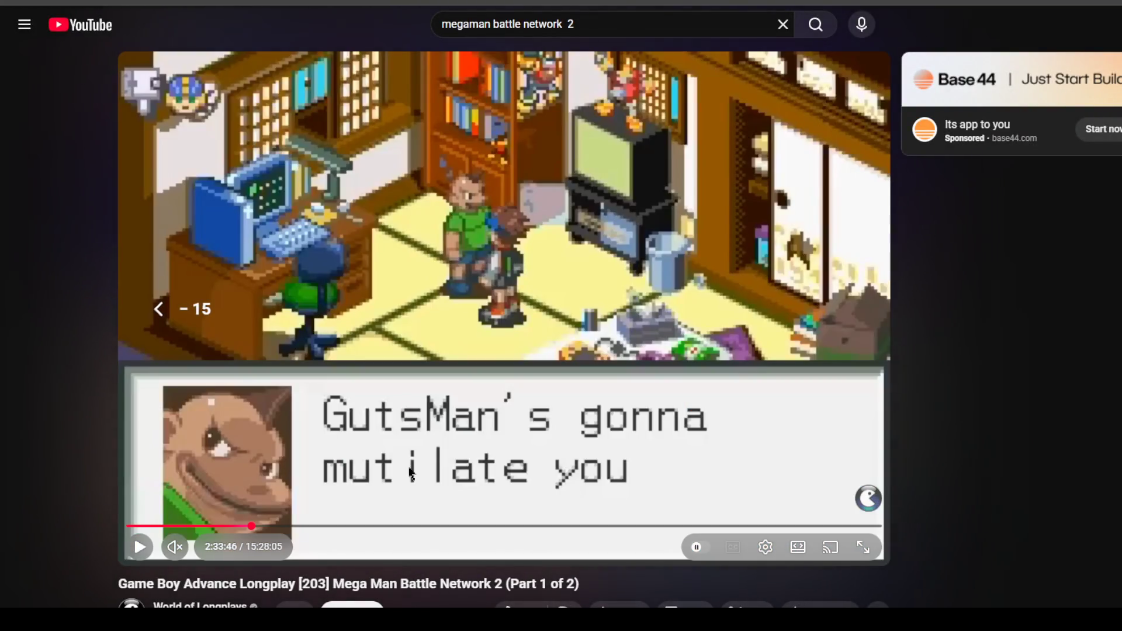
drag(191, 553, 201, 553)
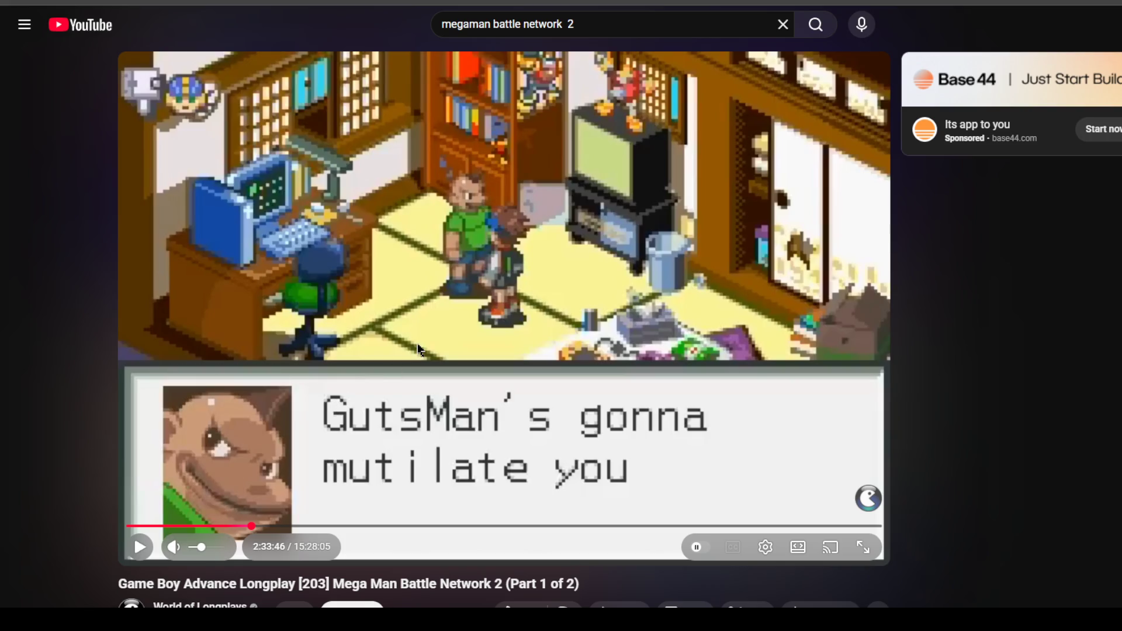
click(456, 290)
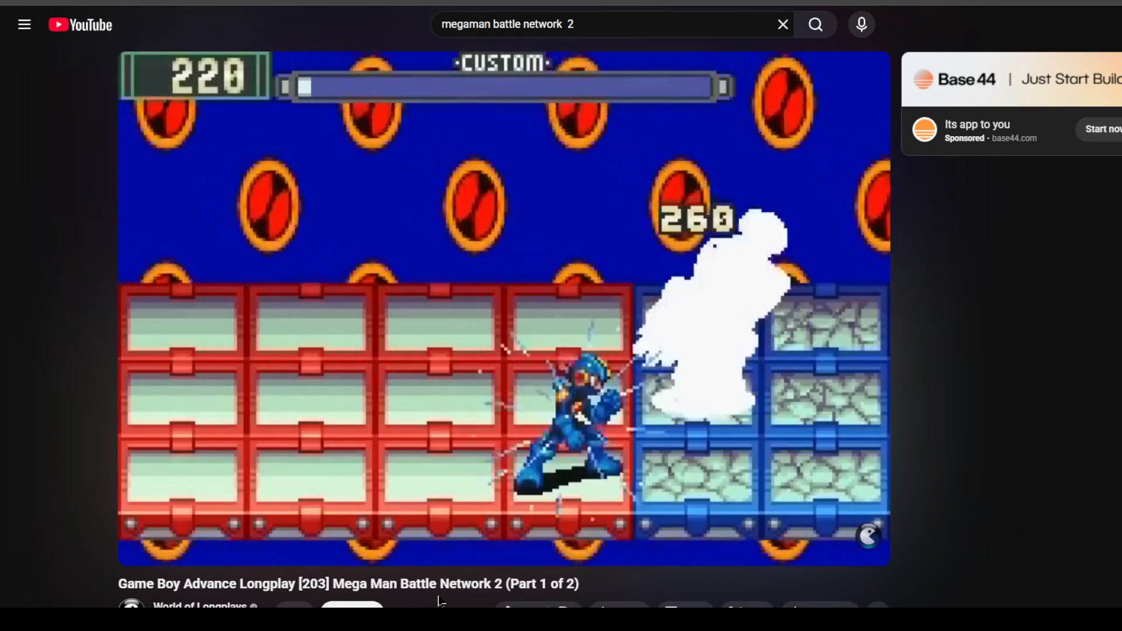
Step: Pause the GutsMan battle, let it play a moment longer, then bring YouTube to the front
mouse_move(441, 310)
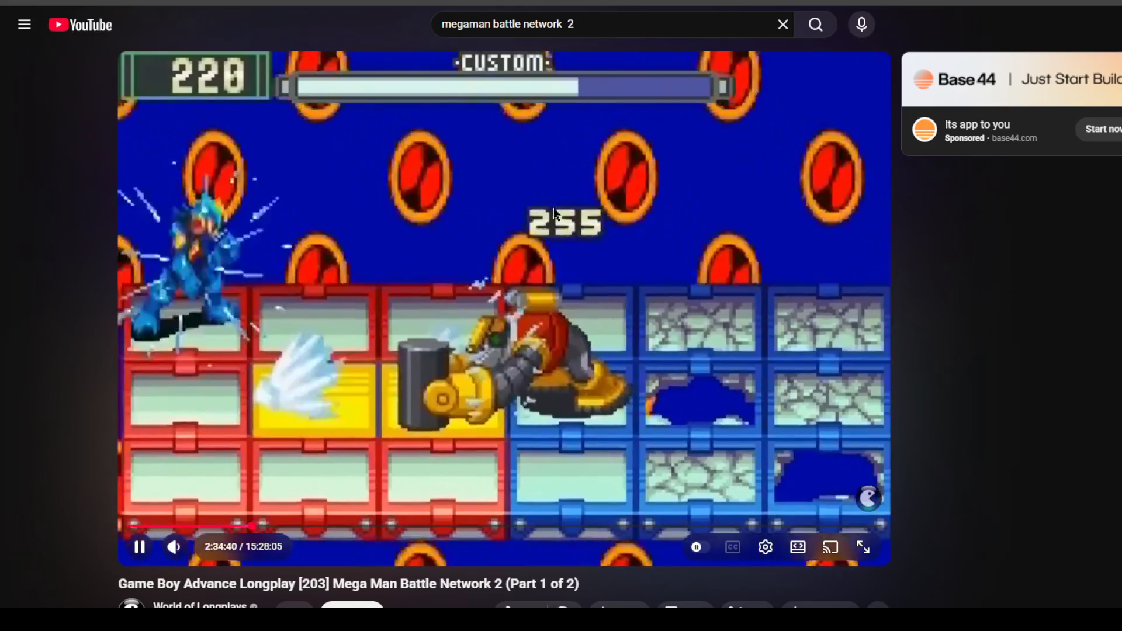
key(space)
key(space)
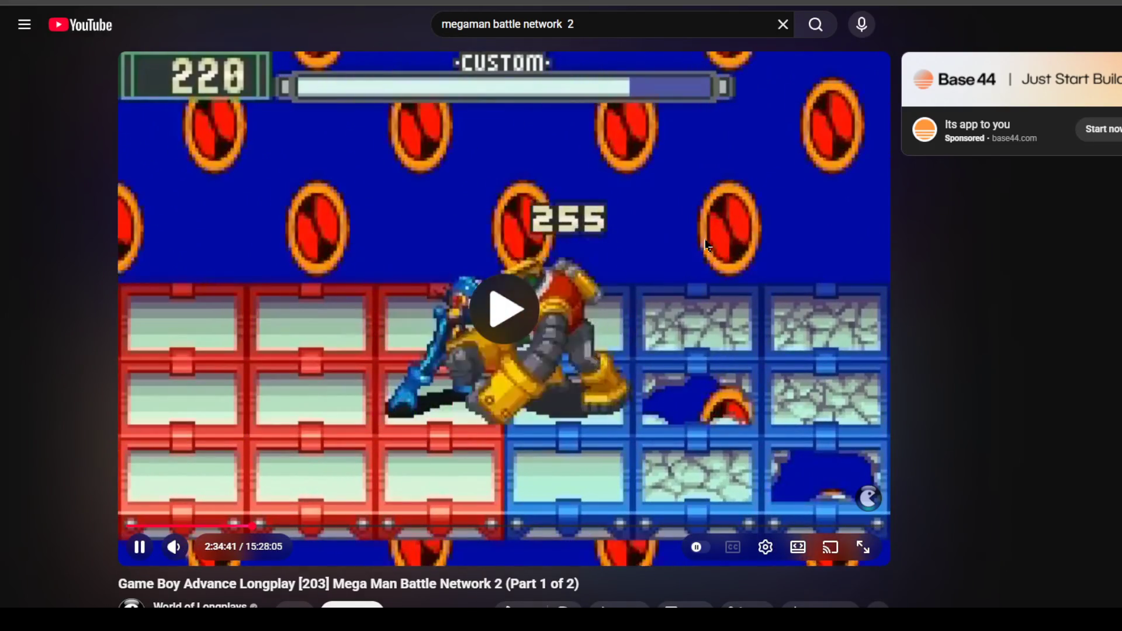
key(space)
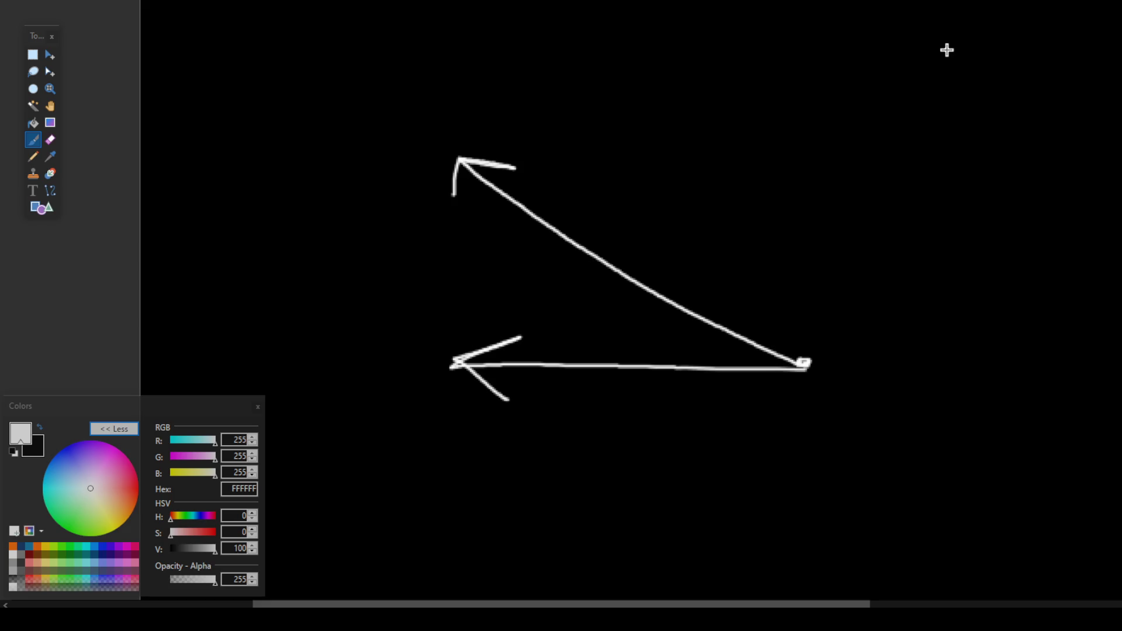
mouse_move(412, 619)
click(485, 561)
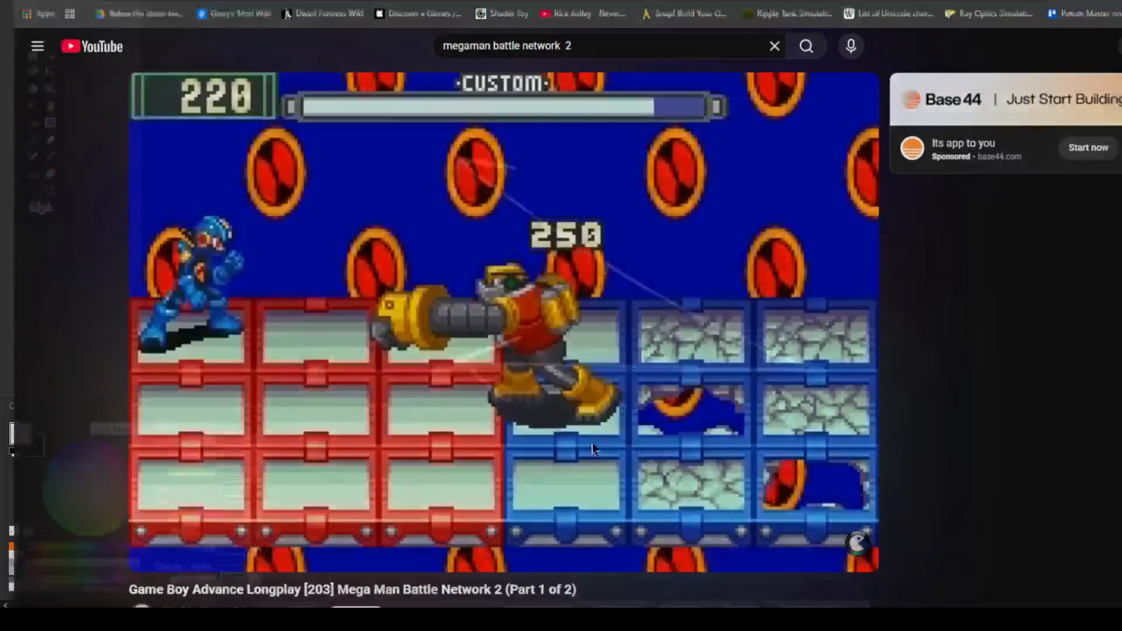
Step: Rewind the longplay and pause it at 2:34:40 on GutsMan's hammer attack
click(664, 326)
key(Left)
key(Left)
click(667, 330)
click(670, 338)
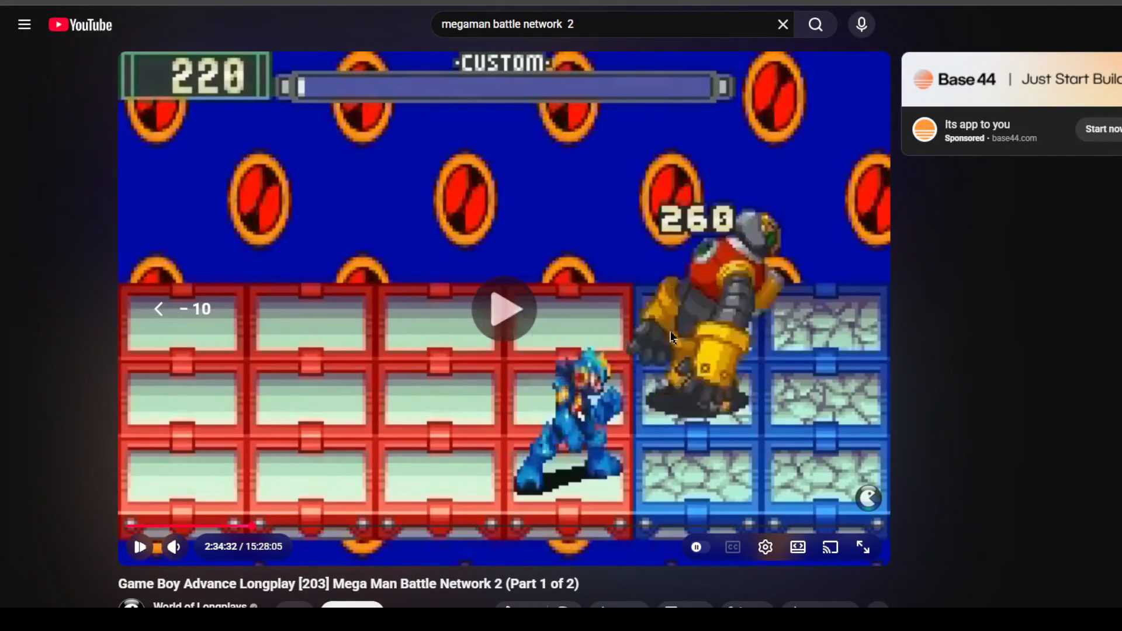
key(Left)
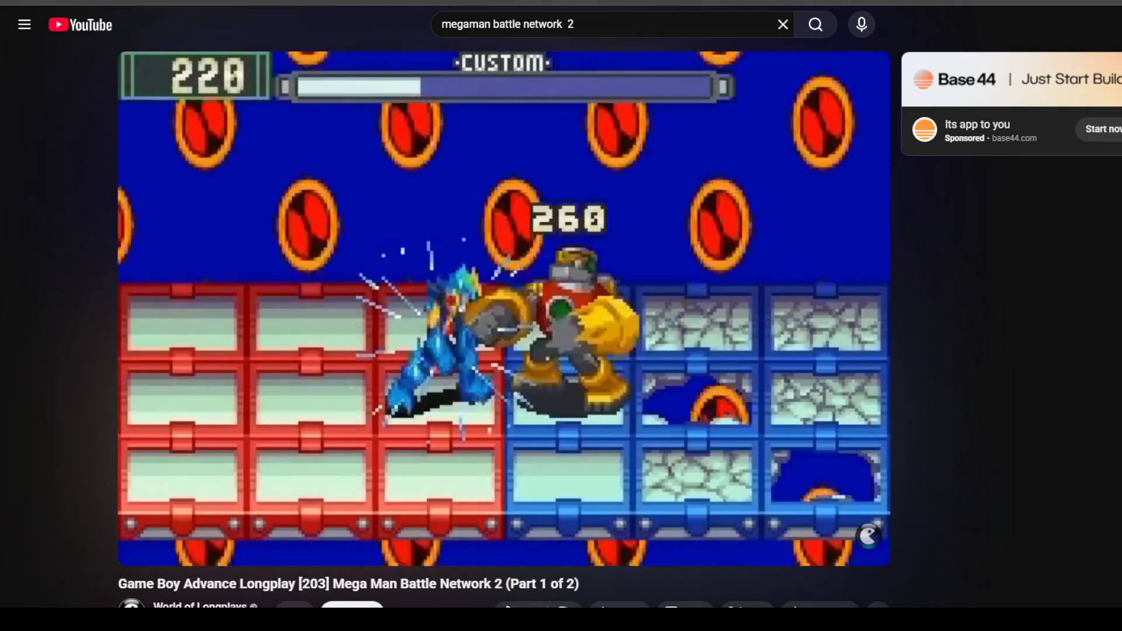
click(671, 328)
click(671, 333)
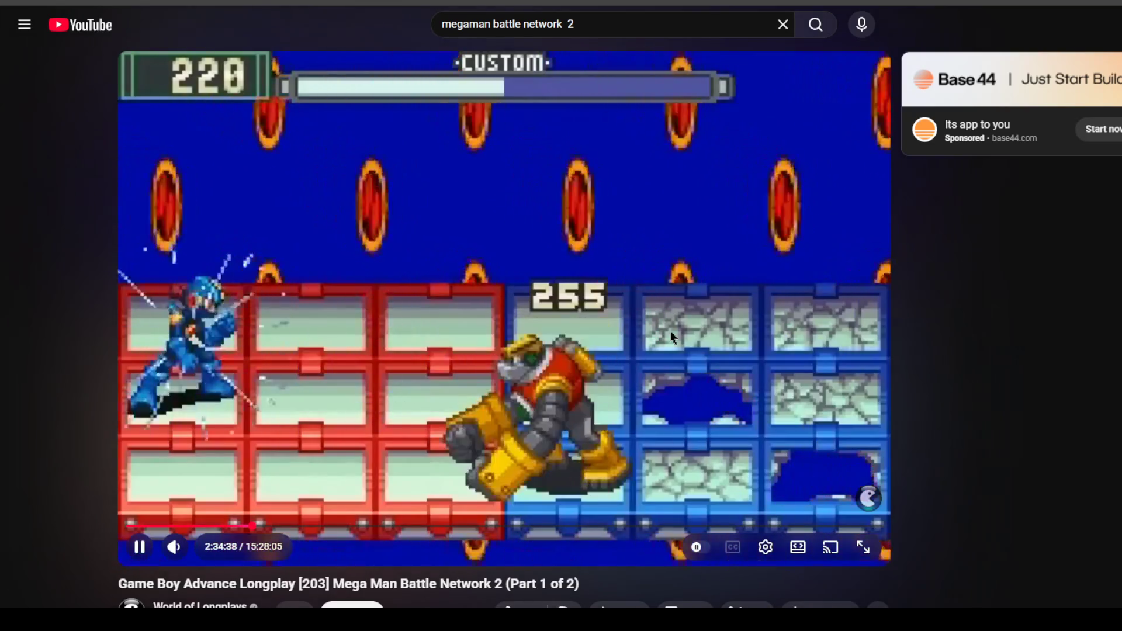
click(671, 333)
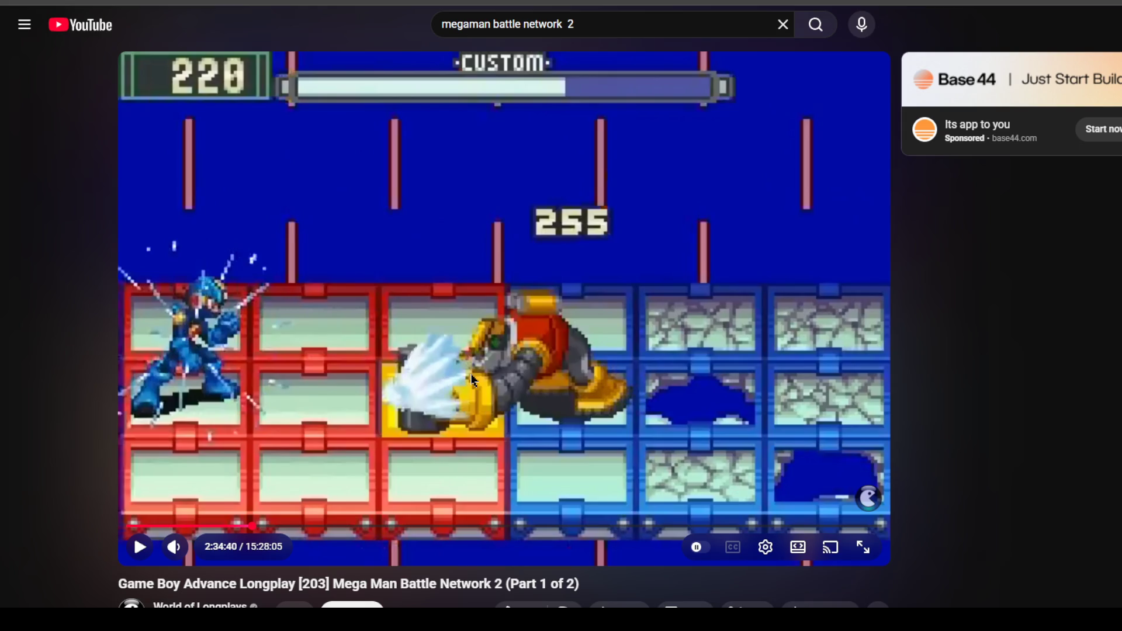
Step: Step the paused video forward a few frames into the hammer attack
key(period)
key(period)
key(period)
key(period)
key(period)
key(period)
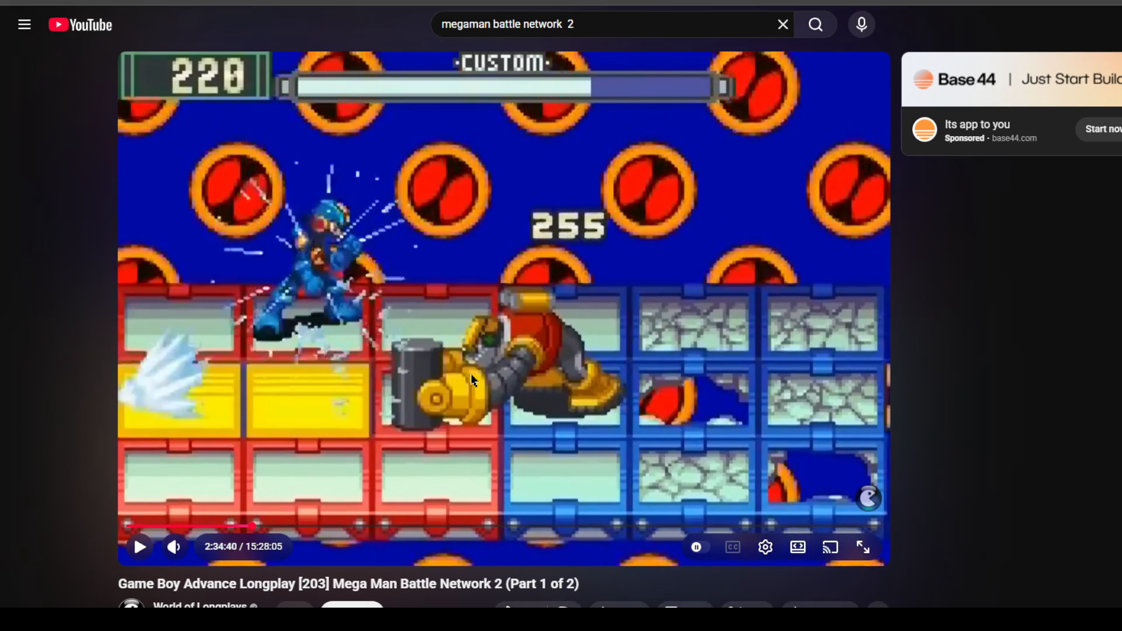
key(period)
key(period)
key(period)
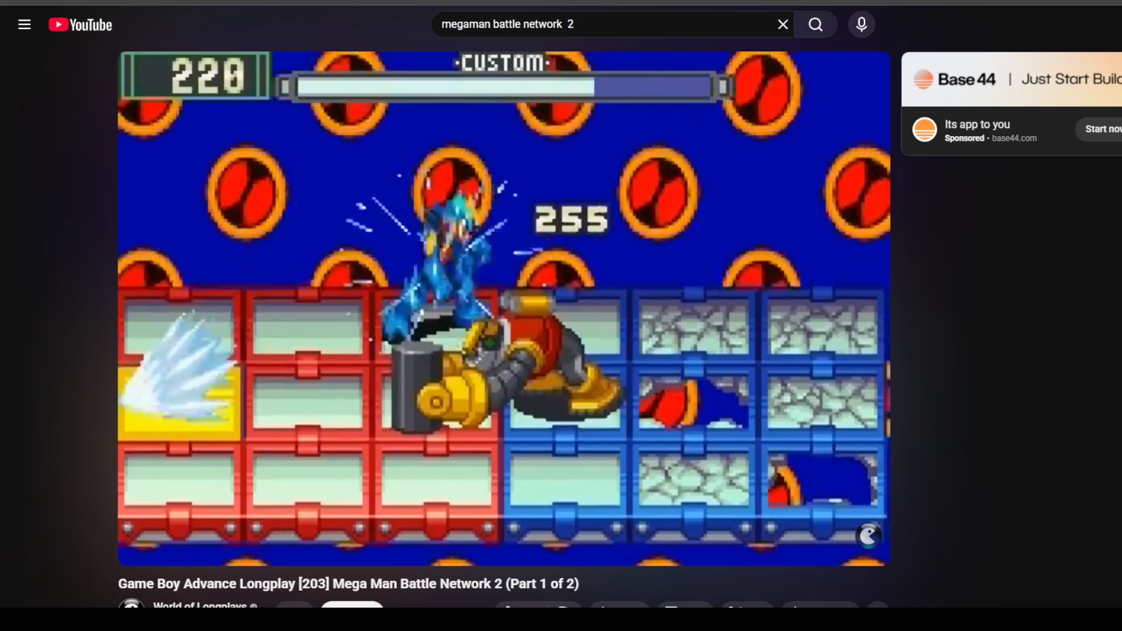
mouse_move(242, 303)
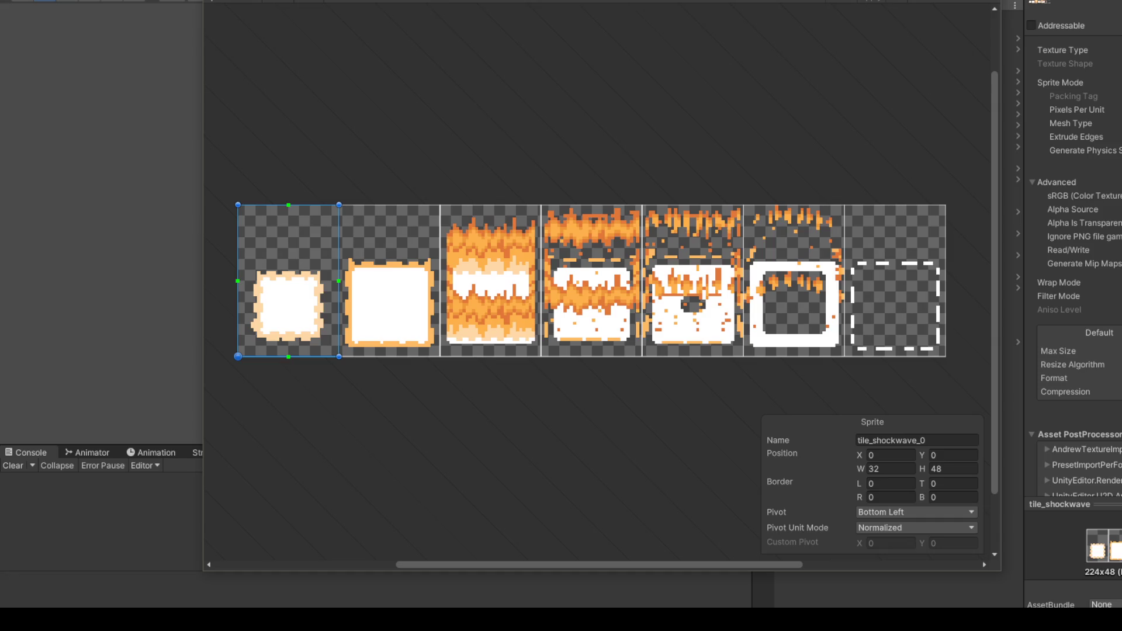
Step: Close the Sprite Editor showing the seven-frame tile_shockwave sheet
click(948, 34)
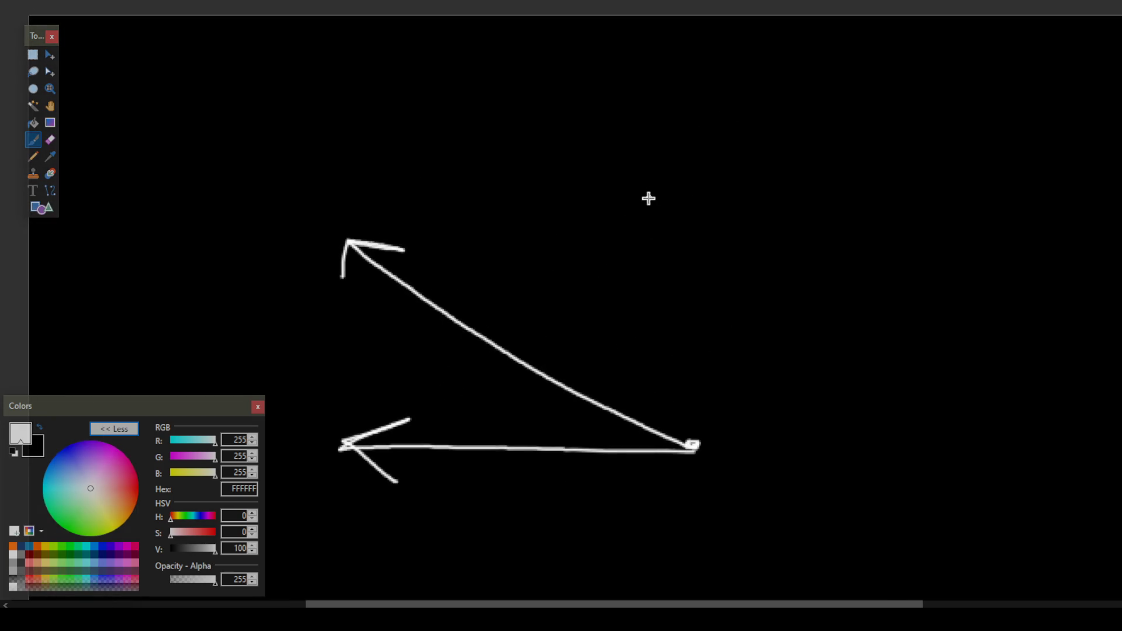
Step: Sketch two curved arcs above the arrows, then undo them and a trial stroke
mouse_move(580, 213)
mouse_down()
mouse_move(656, 175)
mouse_move(754, 180)
mouse_move(788, 213)
mouse_up()
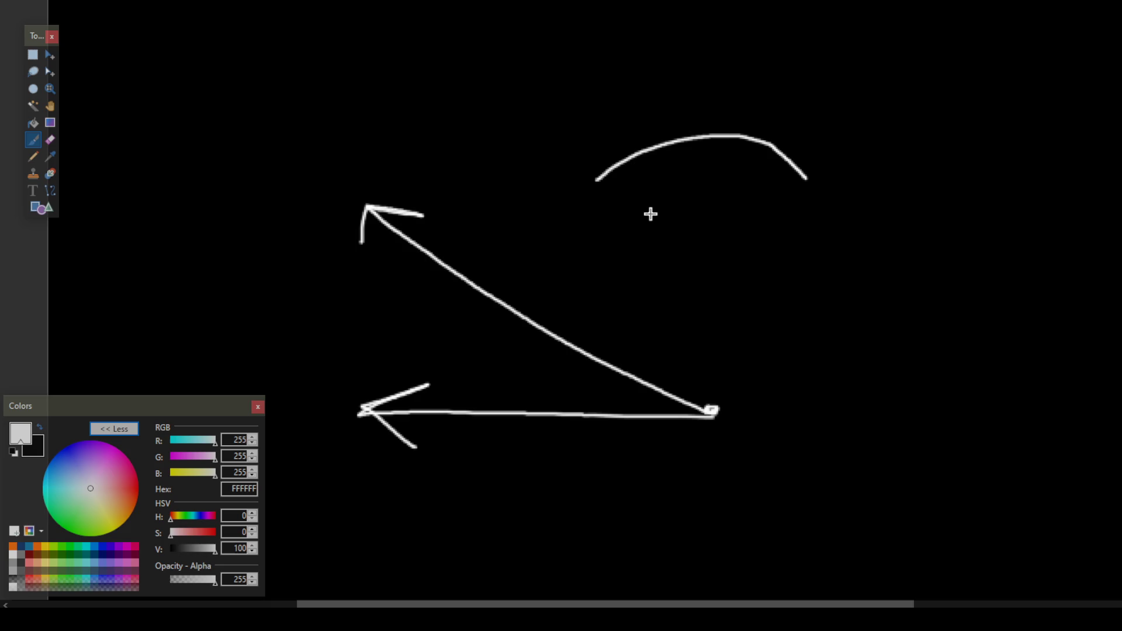
mouse_move(626, 219)
mouse_down()
mouse_move(664, 200)
mouse_move(799, 213)
mouse_up()
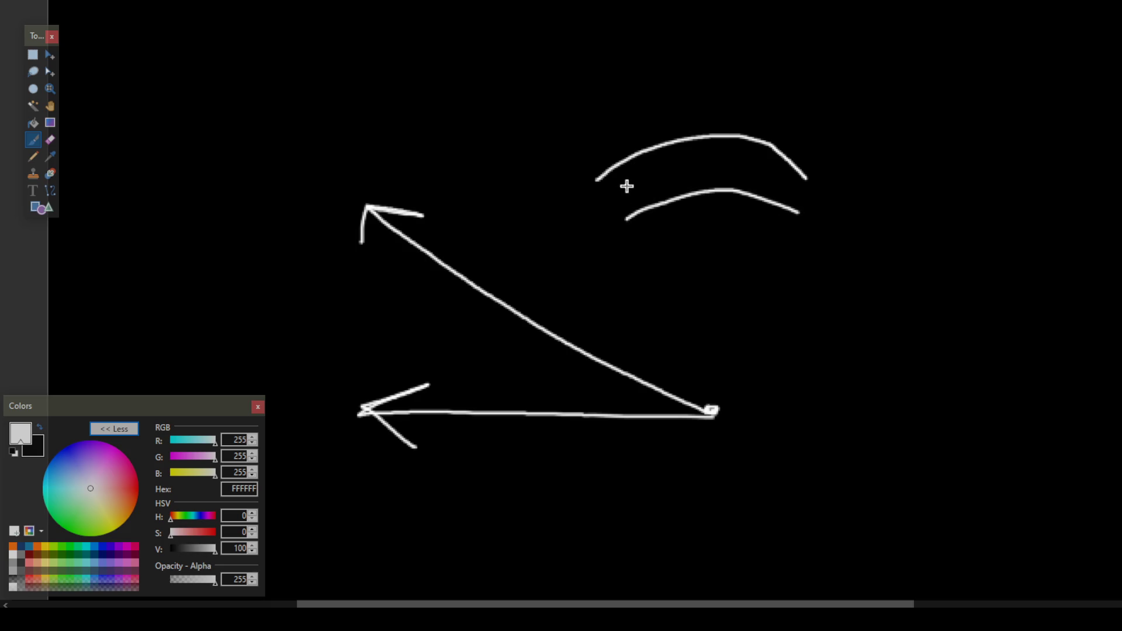
key(ctrl+z)
key(ctrl+z)
key(ctrl+z)
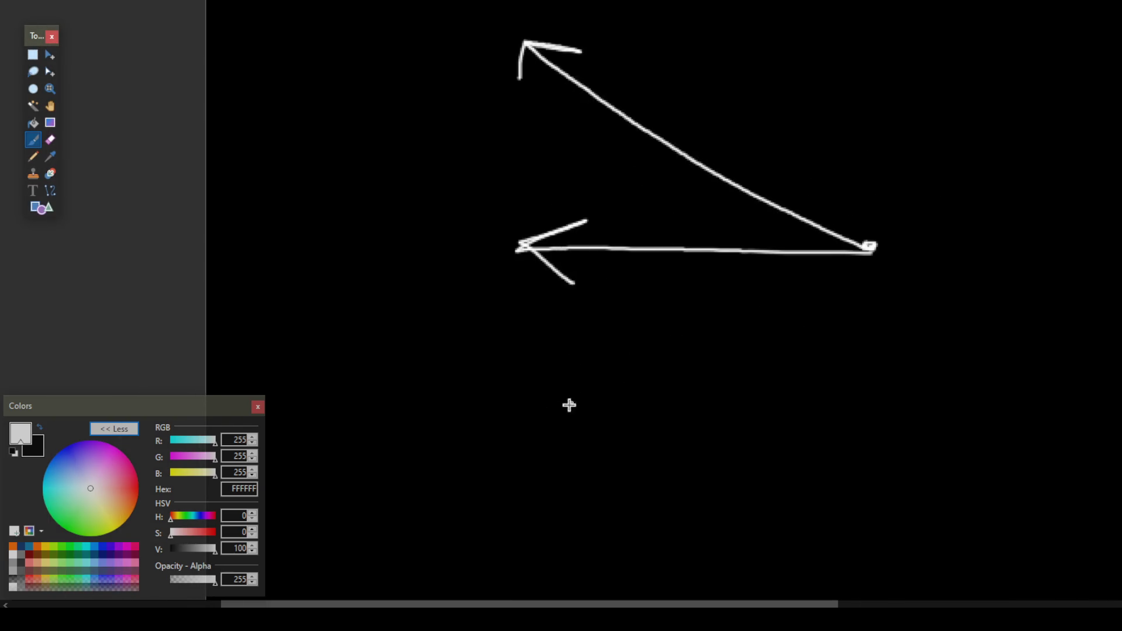
drag(519, 335, 496, 475)
key(ctrl+z)
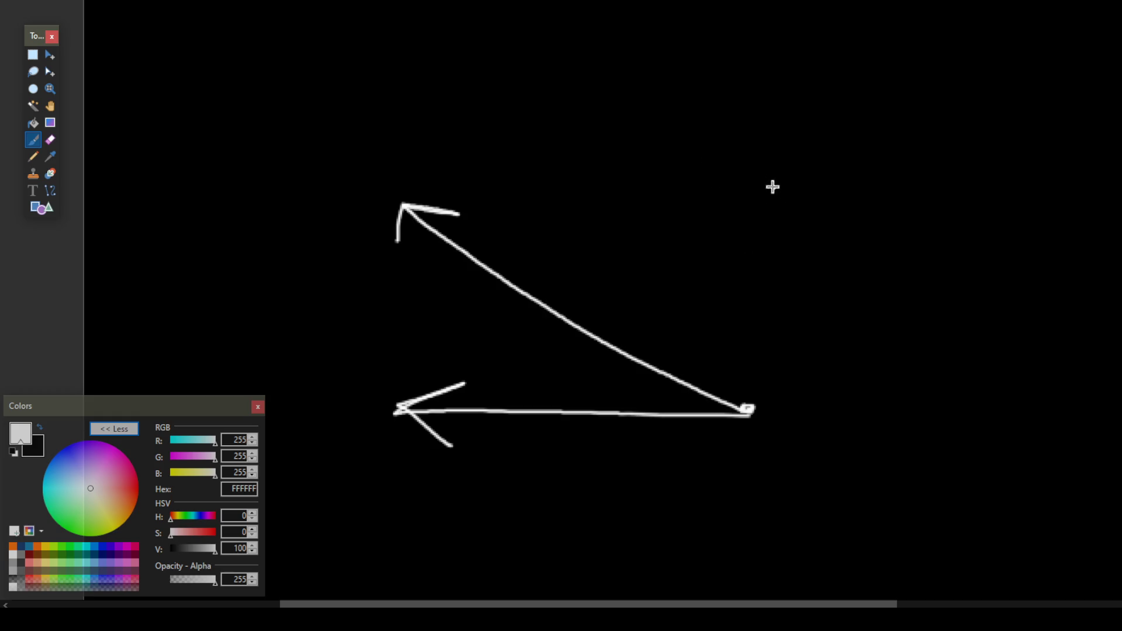
Step: Try painting a freehand circle three times, undoing each attempt
mouse_move(748, 171)
mouse_down()
mouse_move(684, 226)
mouse_move(720, 156)
mouse_up()
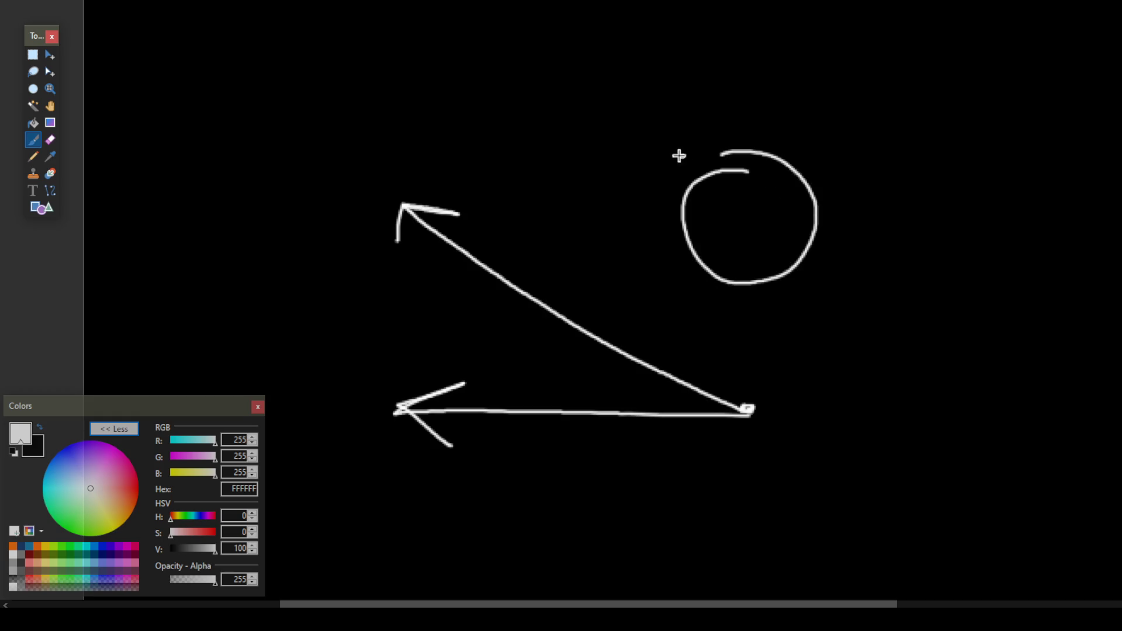
key(ctrl+z)
mouse_move(639, 97)
mouse_down()
mouse_move(573, 146)
mouse_move(669, 91)
mouse_up()
key(ctrl+z)
drag(586, 163, 619, 151)
key(ctrl+z)
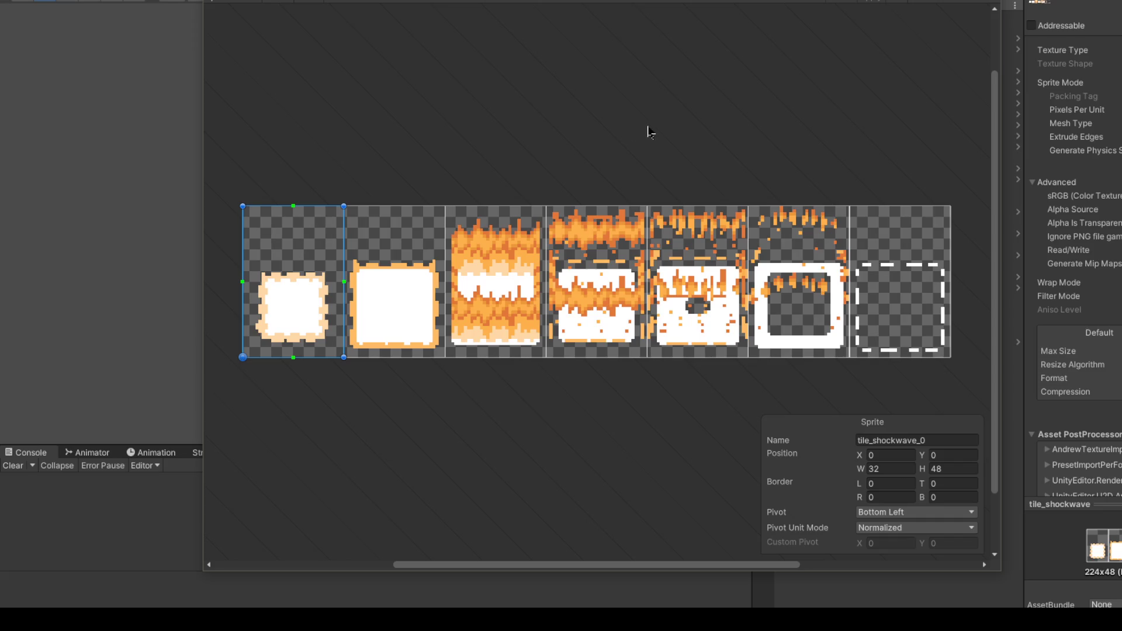
Step: Select the third slice, tile_shockwave_2 at X 64, in the Sprite Editor
click(499, 231)
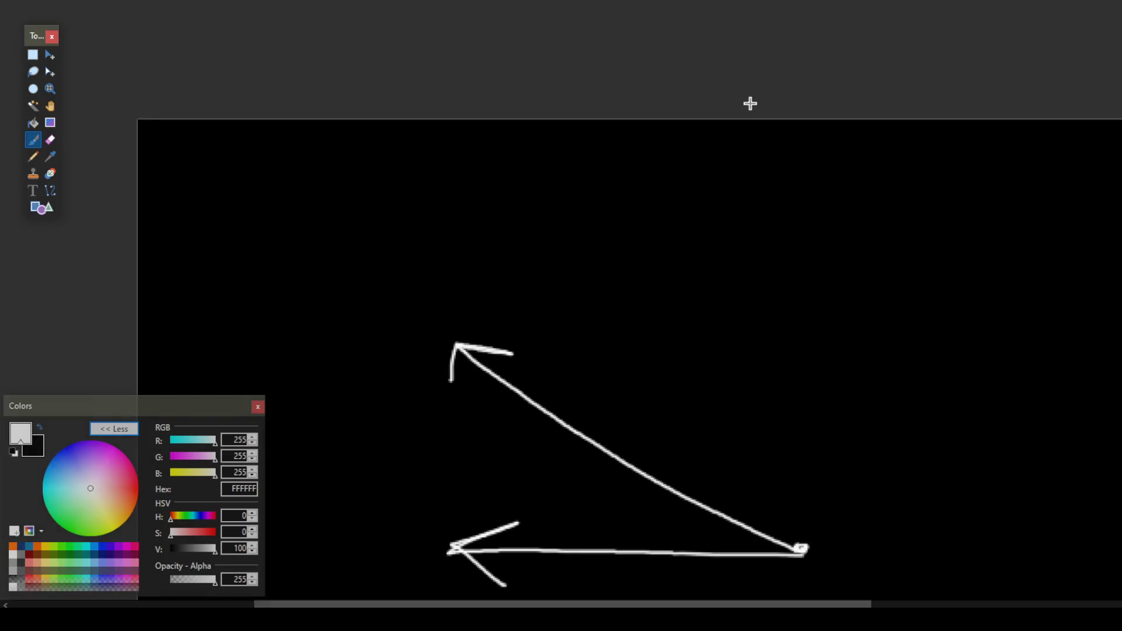
Step: Draw parallel curve pairs above the arrows on left and right, enclosed by a large loop
mouse_move(551, 359)
mouse_down()
mouse_move(485, 311)
mouse_move(526, 216)
mouse_move(499, 240)
mouse_up()
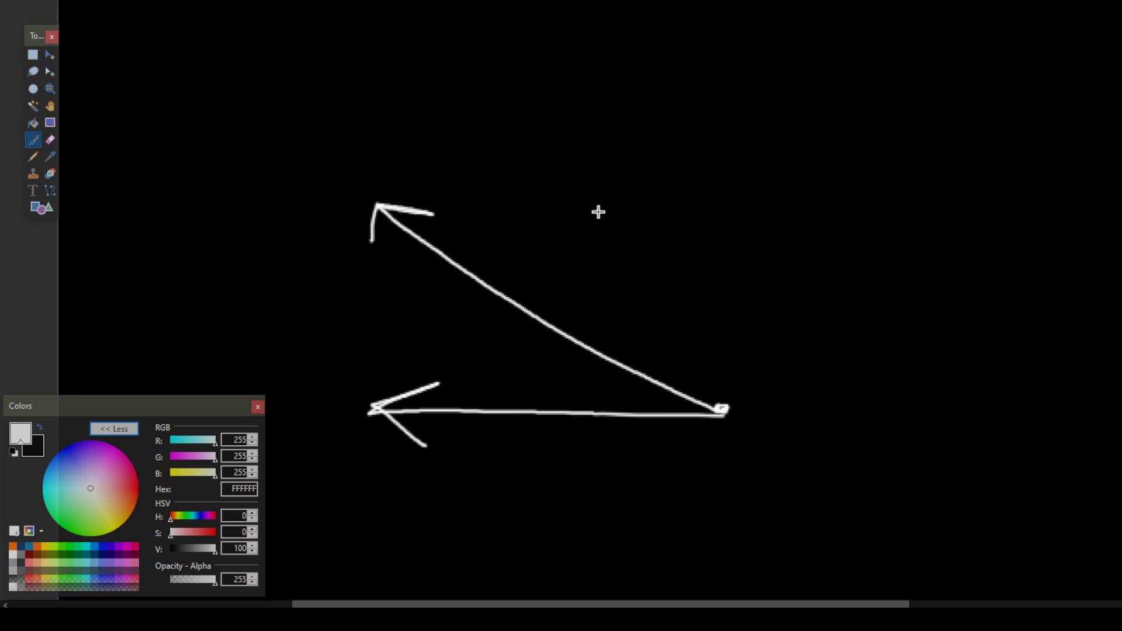
mouse_move(532, 245)
mouse_down()
mouse_move(554, 188)
mouse_move(621, 99)
mouse_up()
drag(565, 242, 636, 128)
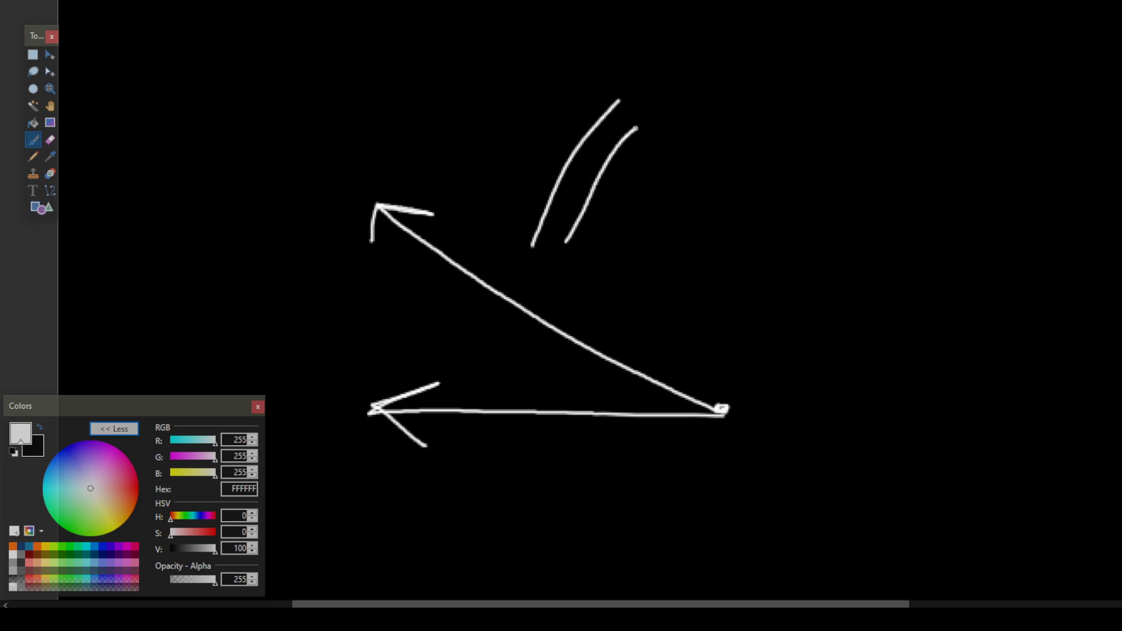
drag(683, 111, 786, 256)
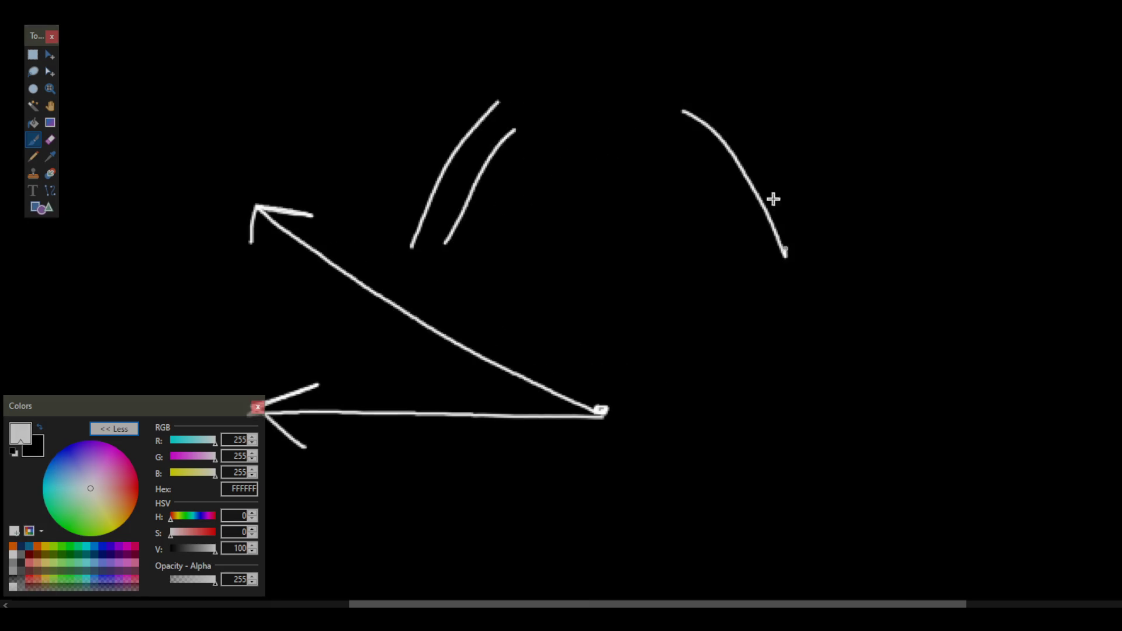
drag(737, 109, 810, 255)
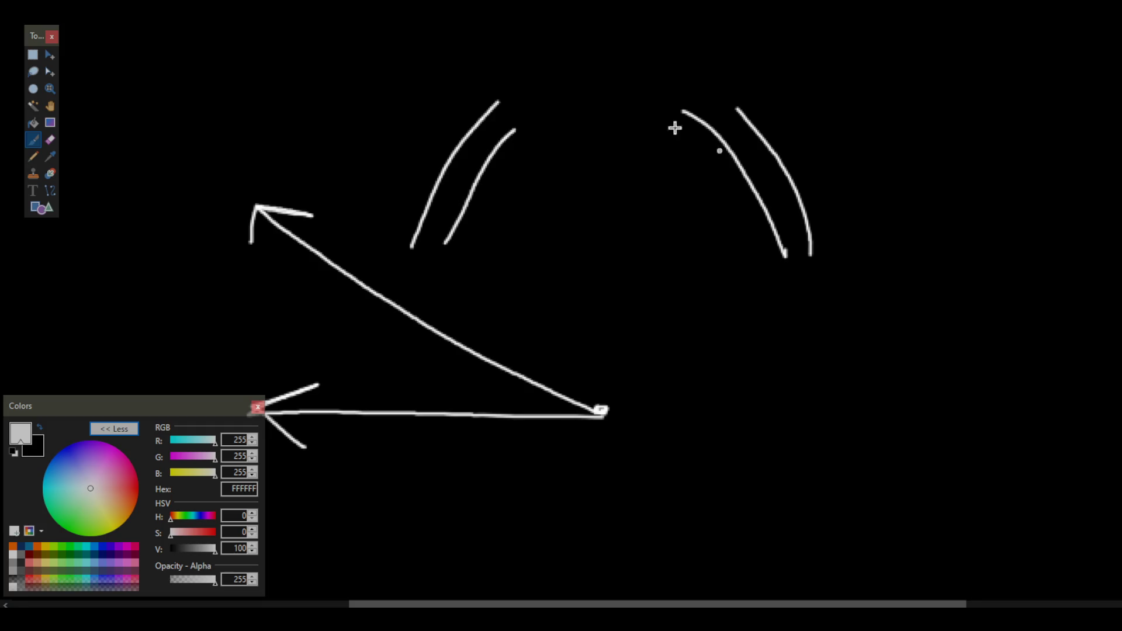
mouse_move(541, 67)
mouse_down()
mouse_move(418, 68)
mouse_move(846, 272)
mouse_move(482, 42)
mouse_up()
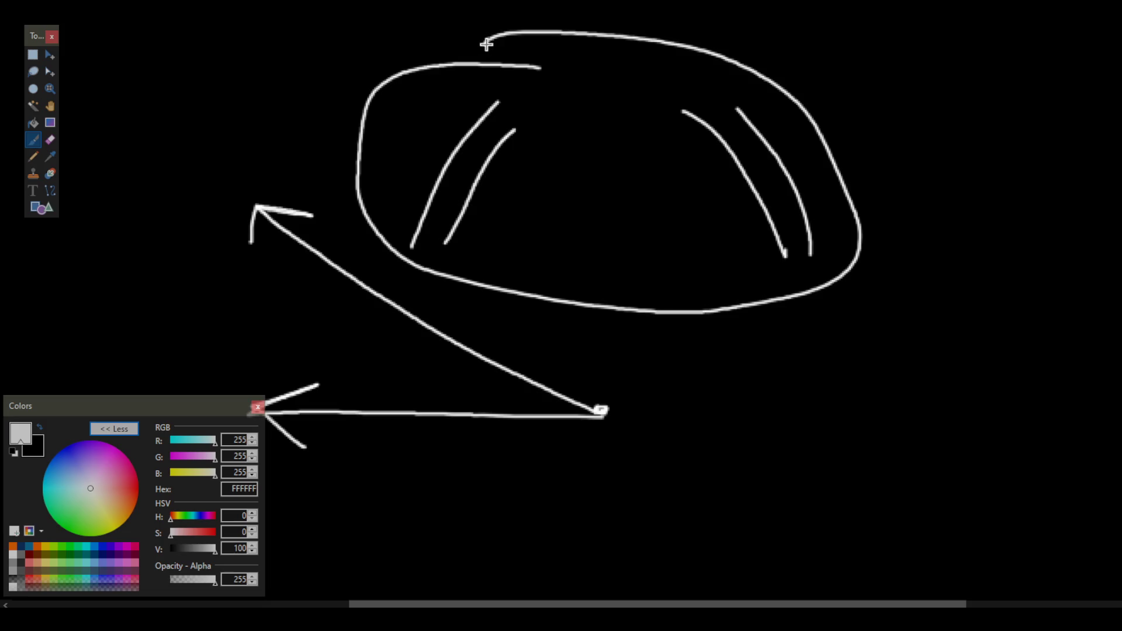
Step: Undo the loop and arcs, then try and undo several long rising curved strokes
key(ctrl+z)
key(ctrl+z)
key(ctrl+z)
key(ctrl+z)
key(ctrl+z)
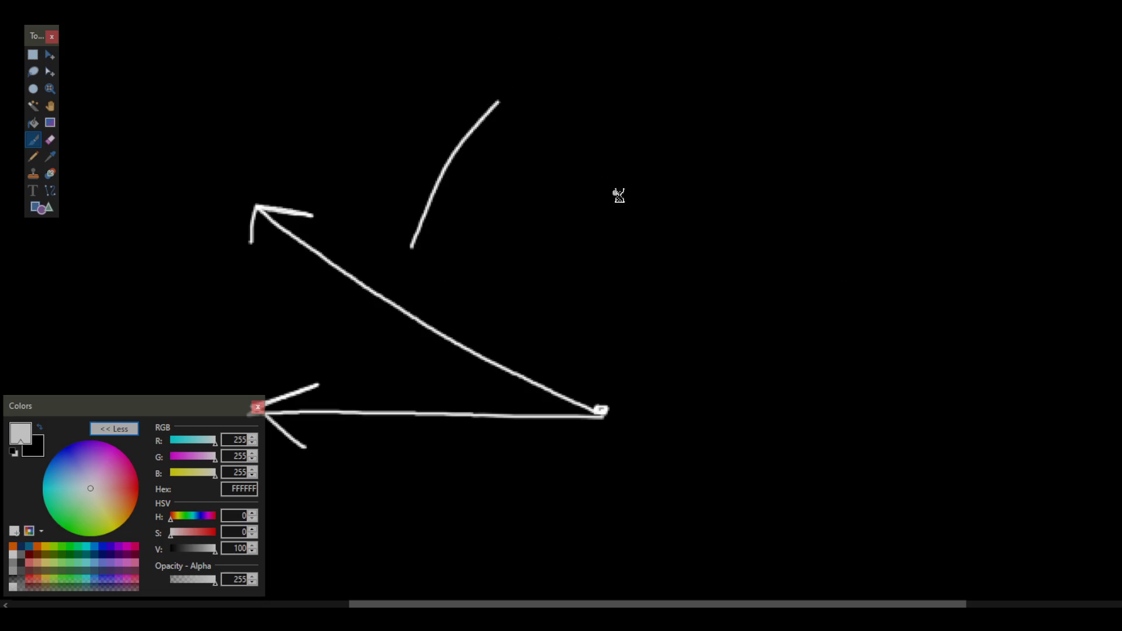
mouse_move(514, 275)
mouse_down()
mouse_move(556, 163)
mouse_move(710, 44)
mouse_up()
key(ctrl+z)
mouse_move(514, 279)
mouse_down()
mouse_move(608, 75)
mouse_move(682, 28)
mouse_up()
key(ctrl+z)
mouse_move(758, 370)
mouse_down()
mouse_move(762, 325)
mouse_move(894, 145)
mouse_up()
Step: Sketch sets of curves fanning to the right, undoing each attempt
key(ctrl+z)
mouse_move(651, 330)
mouse_down()
mouse_move(653, 299)
mouse_move(742, 138)
mouse_up()
drag(739, 288, 815, 195)
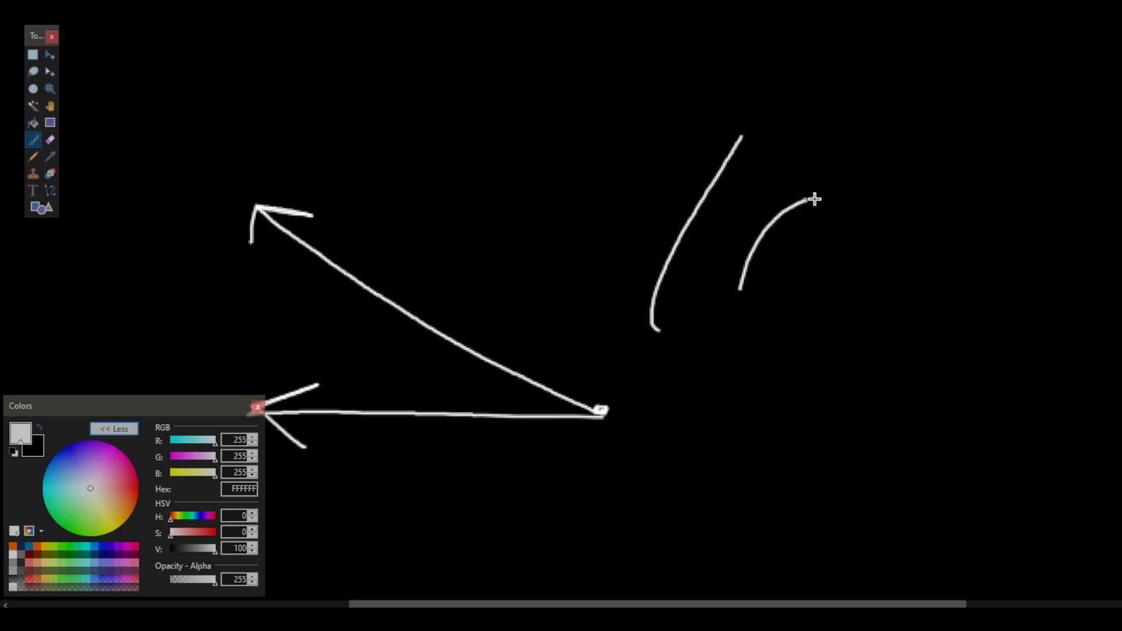
key(ctrl+z)
key(ctrl+z)
drag(562, 298, 707, 70)
drag(674, 255, 724, 175)
drag(734, 305, 800, 238)
key(ctrl+z)
key(ctrl+z)
key(ctrl+z)
Step: Draw four nested fanning curves from large to small, then undo them
drag(441, 254, 606, 1)
drag(596, 243, 678, 108)
drag(681, 263, 758, 170)
drag(756, 291, 808, 242)
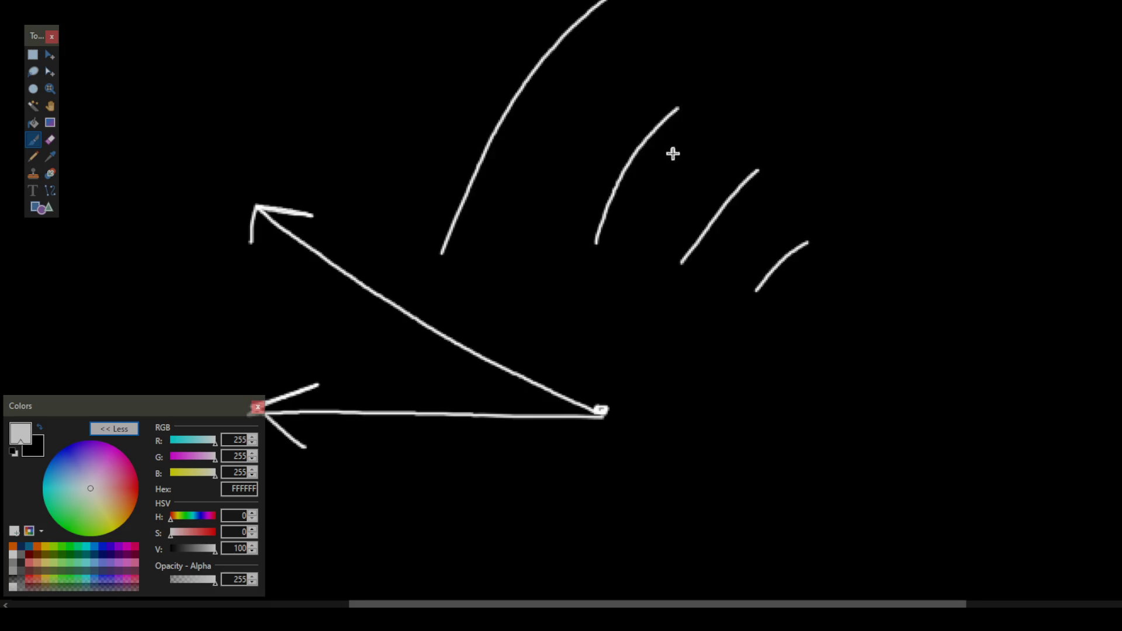
drag(672, 153, 715, 253)
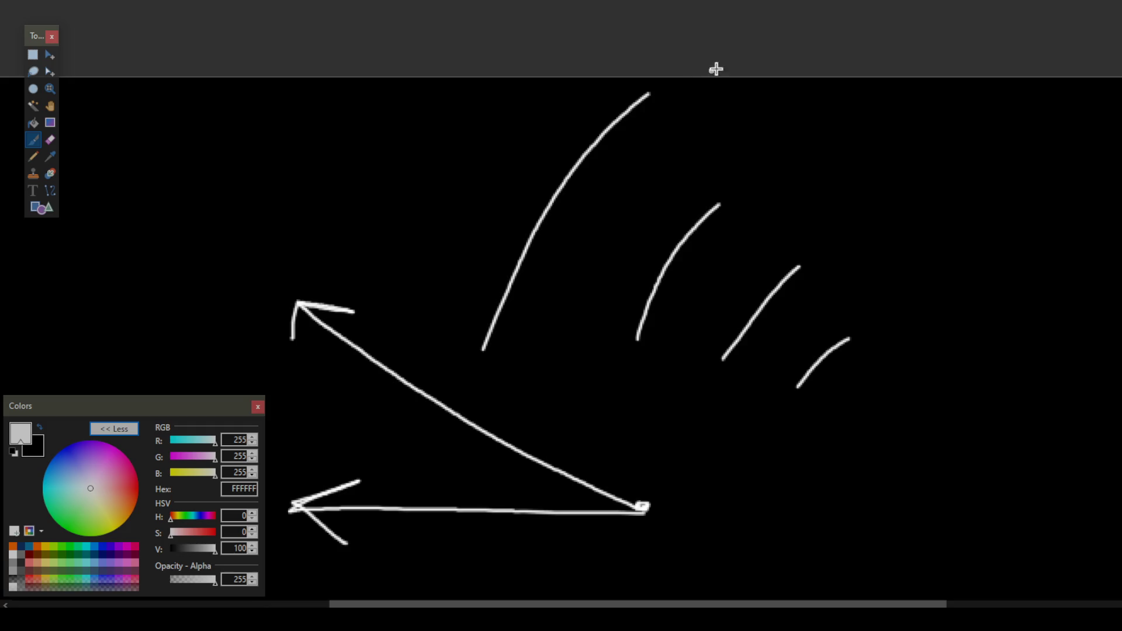
scroll(679, 147, right, 2)
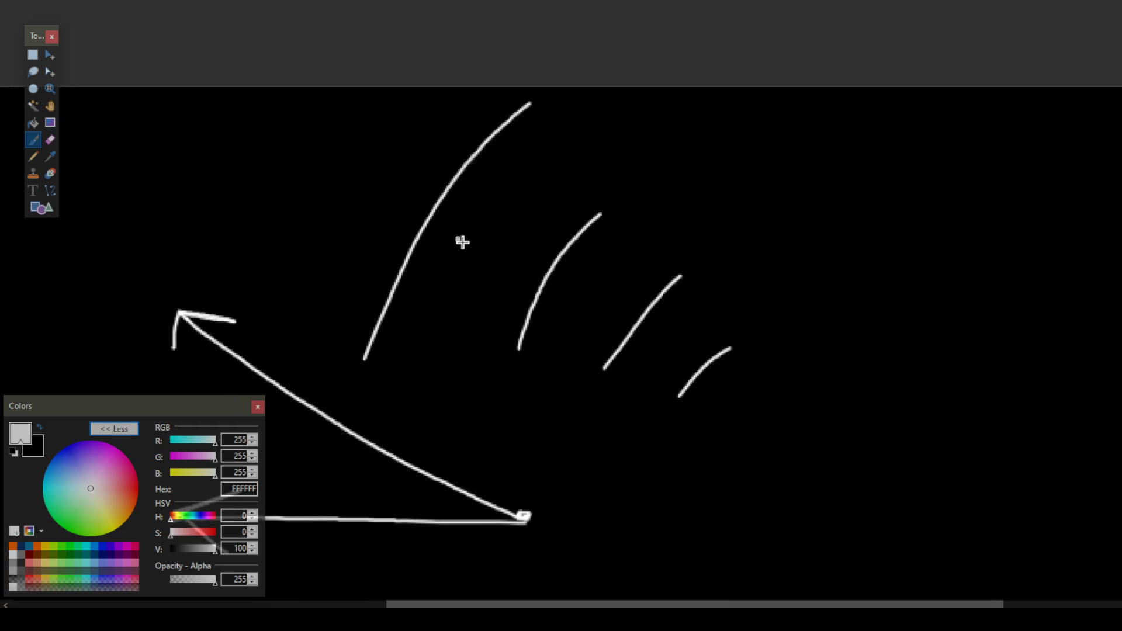
scroll(462, 243, down, 3)
scroll(561, 98, right, 2)
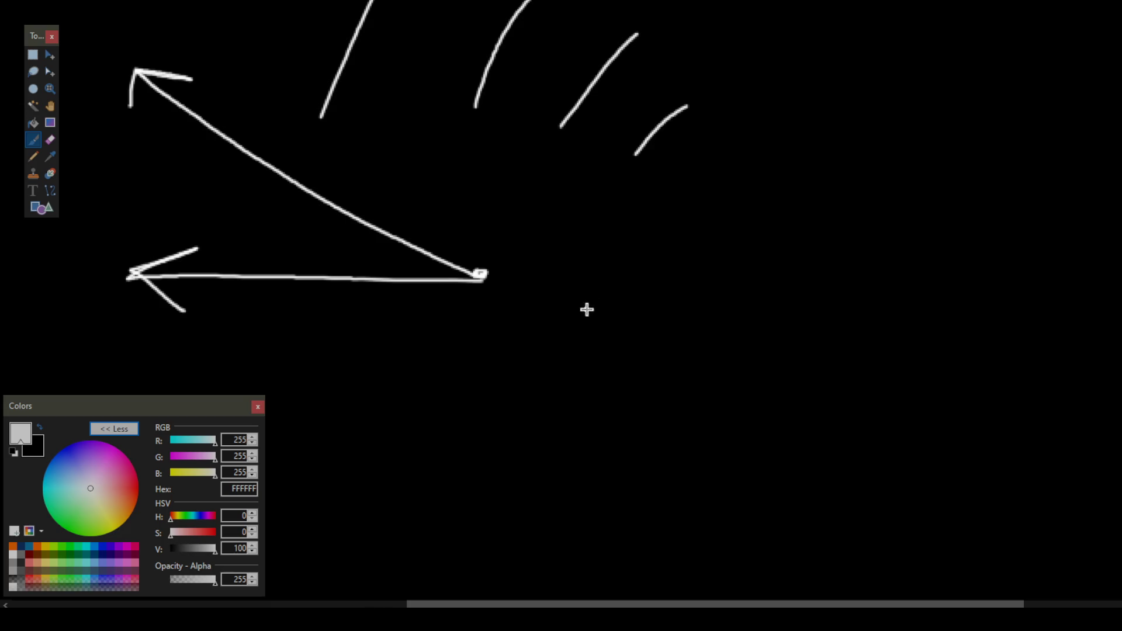
key(ctrl+z)
key(ctrl+z)
key(ctrl+z)
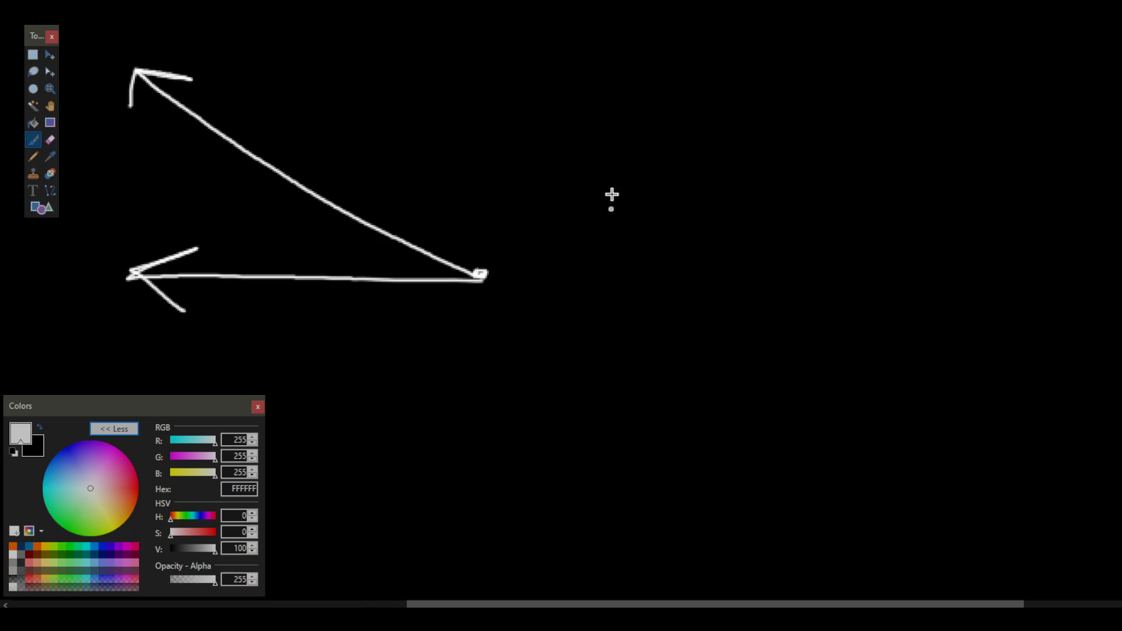
Step: Draw a tall, narrow rounded capsule outline right of the arrows
mouse_move(602, 90)
mouse_down()
mouse_move(593, 260)
mouse_move(622, 276)
mouse_move(623, 103)
mouse_move(600, 106)
mouse_up()
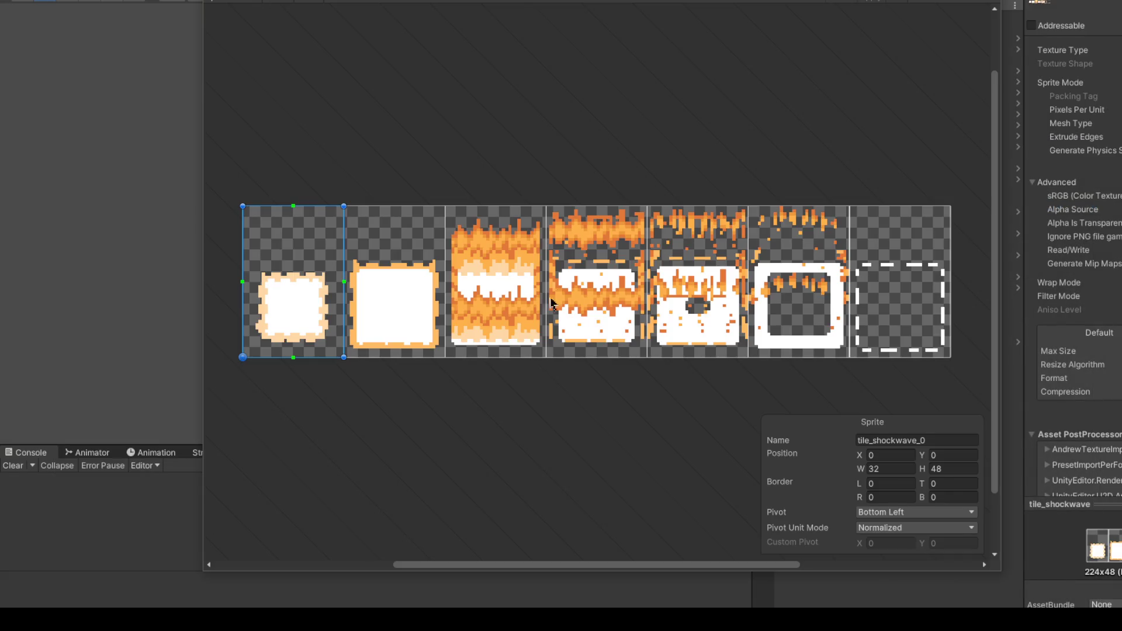
scroll(444, 263, up, 3)
click(526, 263)
scroll(444, 175, up, 2)
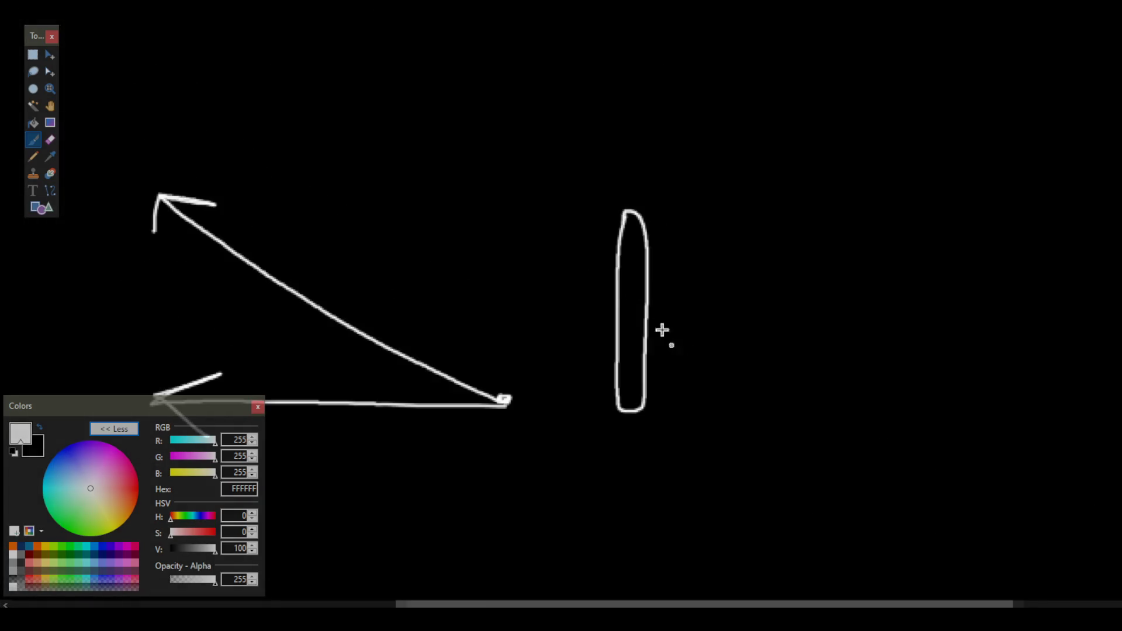
Step: Draw a long arc lined with upright loops, trying and undoing an extra lower curve
mouse_move(444, 270)
mouse_down()
mouse_move(494, 185)
mouse_move(682, 70)
mouse_up()
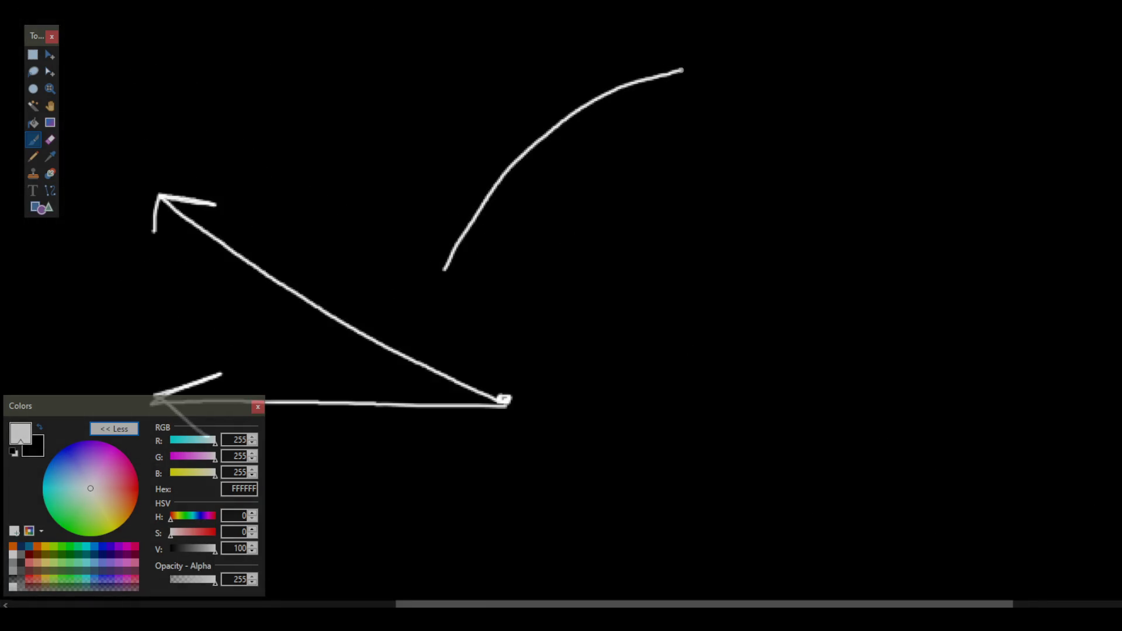
mouse_move(438, 141)
mouse_down()
mouse_move(445, 260)
mouse_move(463, 120)
mouse_move(484, 164)
mouse_move(491, 93)
mouse_move(510, 88)
mouse_move(533, 146)
mouse_move(553, 58)
mouse_move(566, 90)
mouse_move(649, 75)
mouse_move(640, 137)
mouse_up()
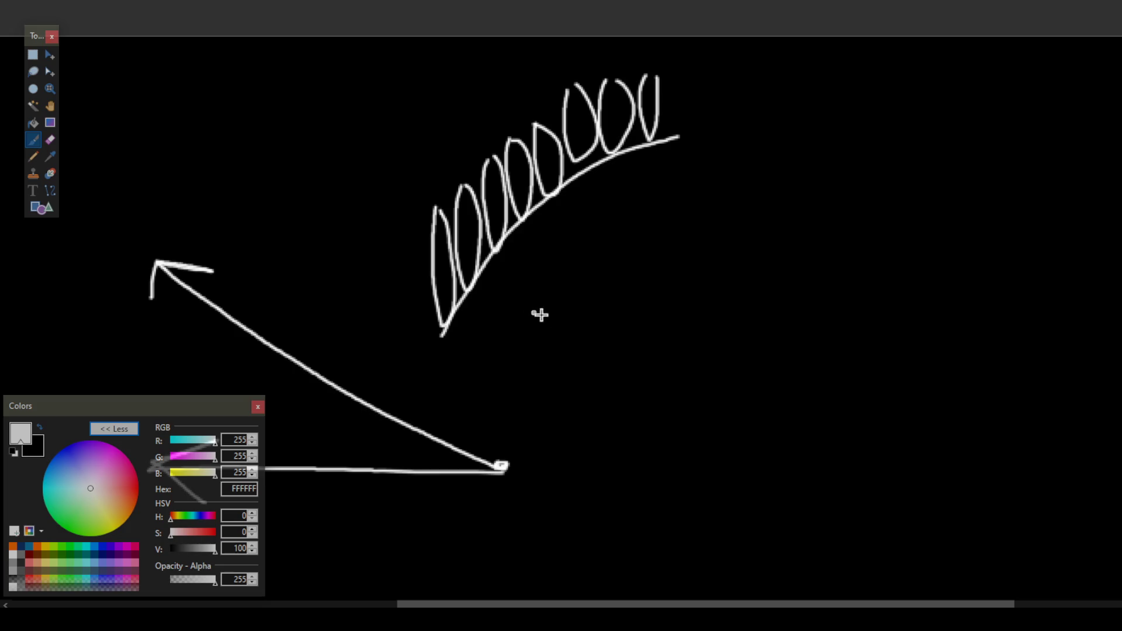
mouse_move(566, 351)
mouse_down()
mouse_move(613, 283)
mouse_move(741, 201)
mouse_up()
key(ctrl+z)
drag(552, 351, 696, 241)
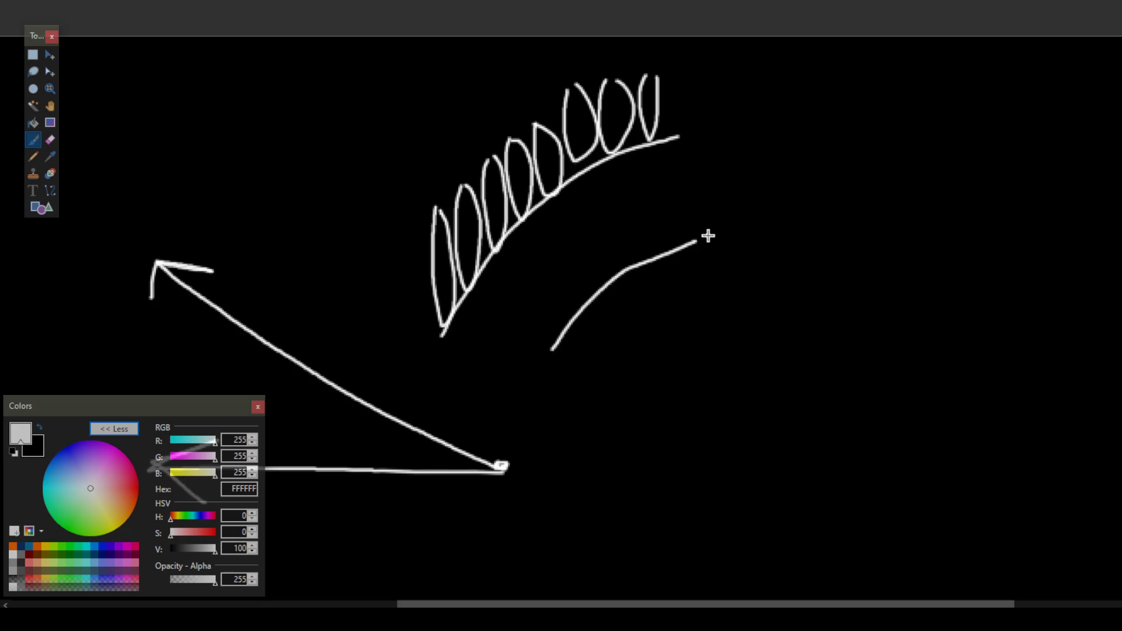
key(ctrl+z)
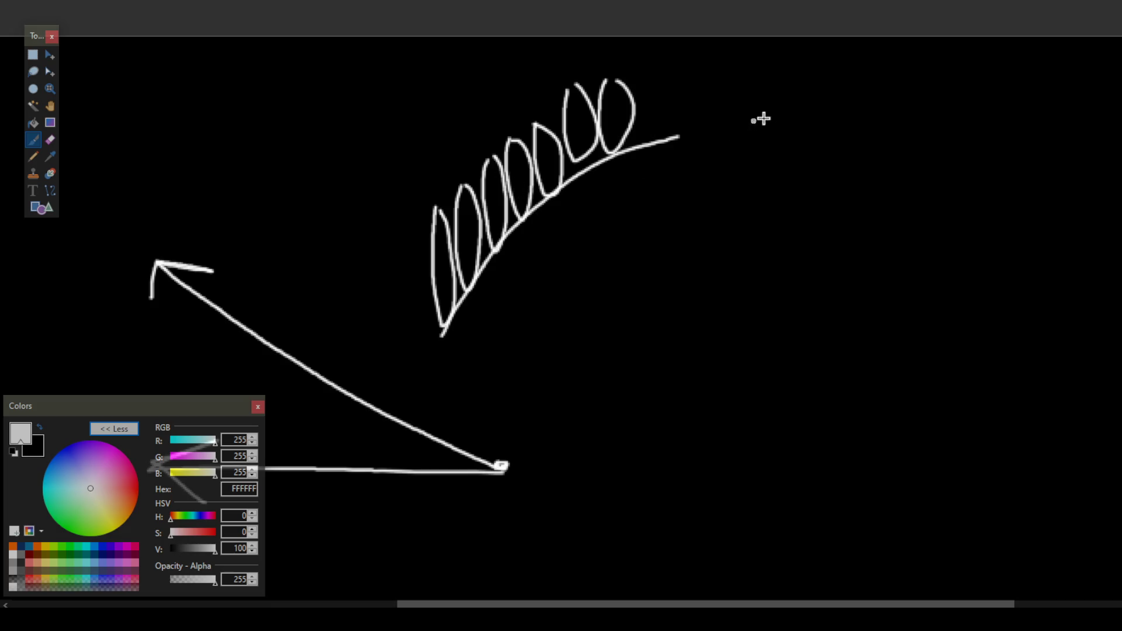
Step: Zoom out and close the sketch image, discarding the unsaved changes
ctrl+scroll(876, 59, down, 2)
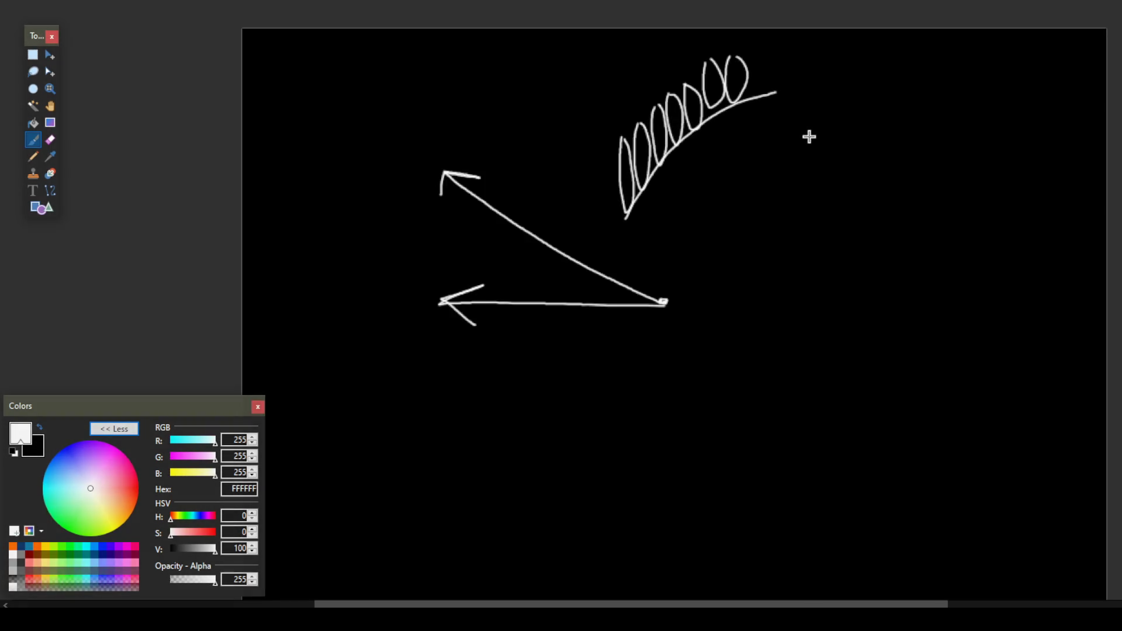
key(alt+z)
key(alt+z)
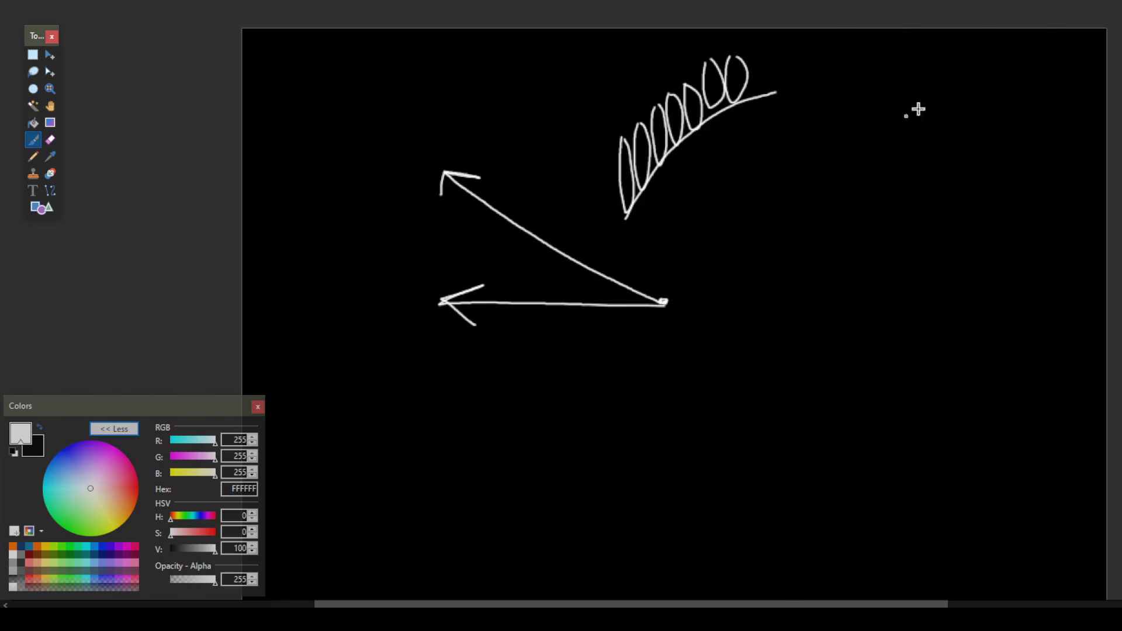
key(ctrl+w)
click(683, 353)
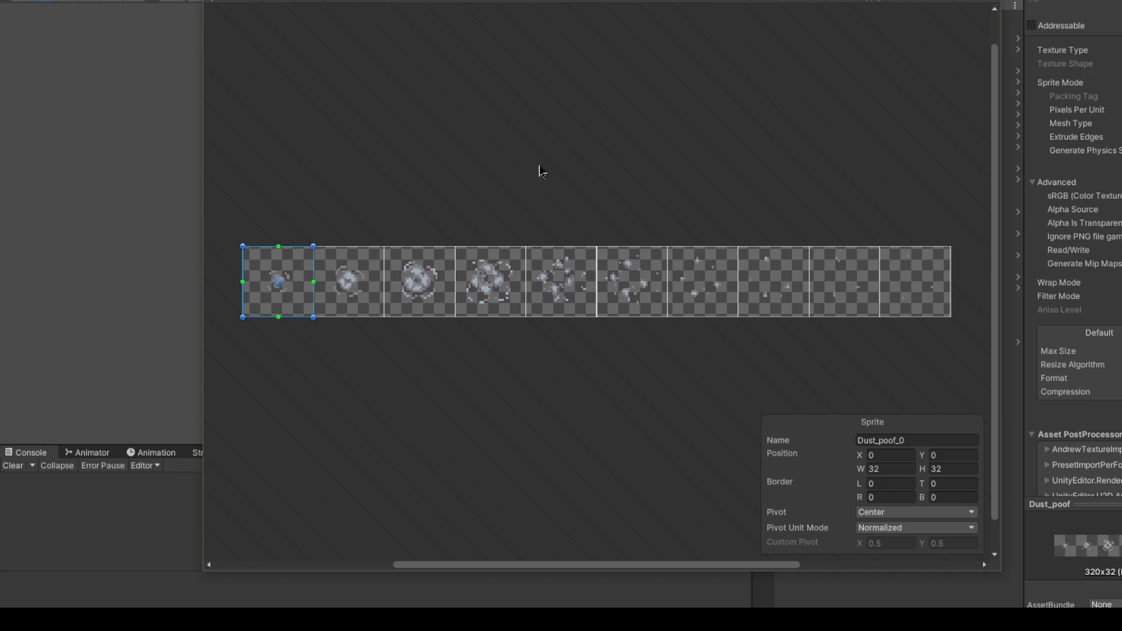
Step: Exit the Dust_poof Sprite Editor, zoom into CaveScene and clear the inspector selection
click(839, 111)
key(Escape)
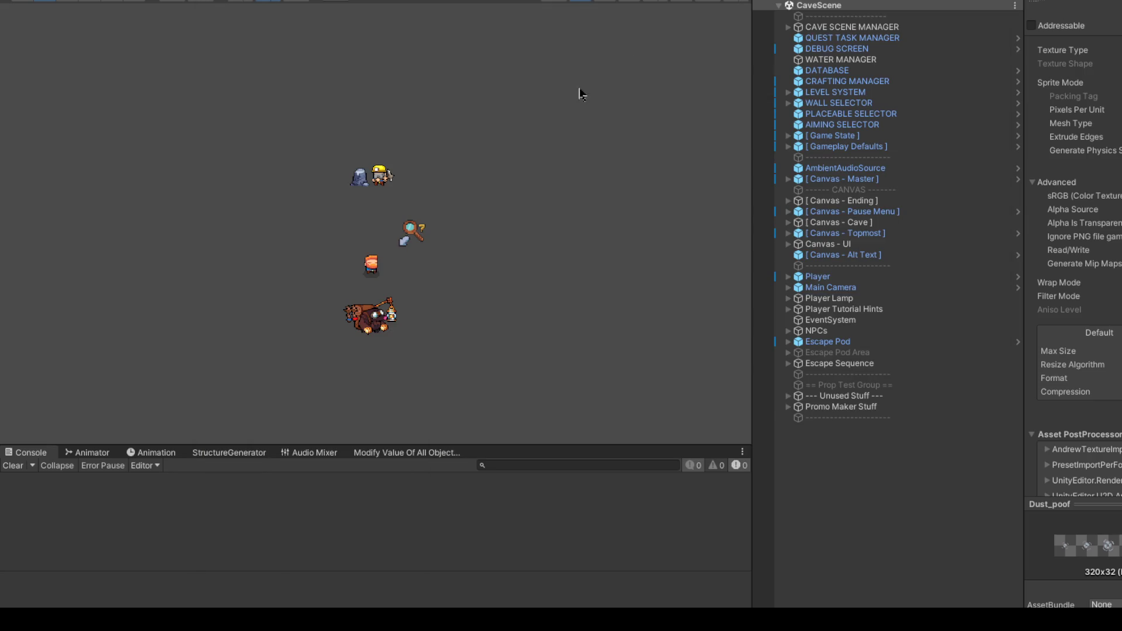
scroll(357, 365, up, 2)
scroll(451, 238, up, 1)
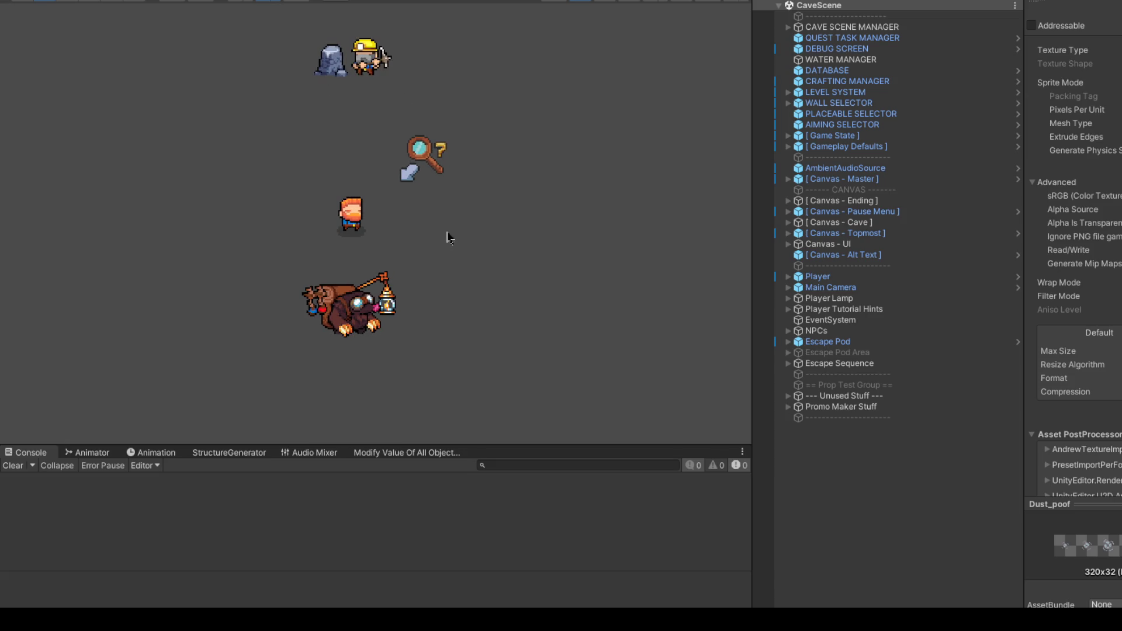
scroll(453, 238, up, 1)
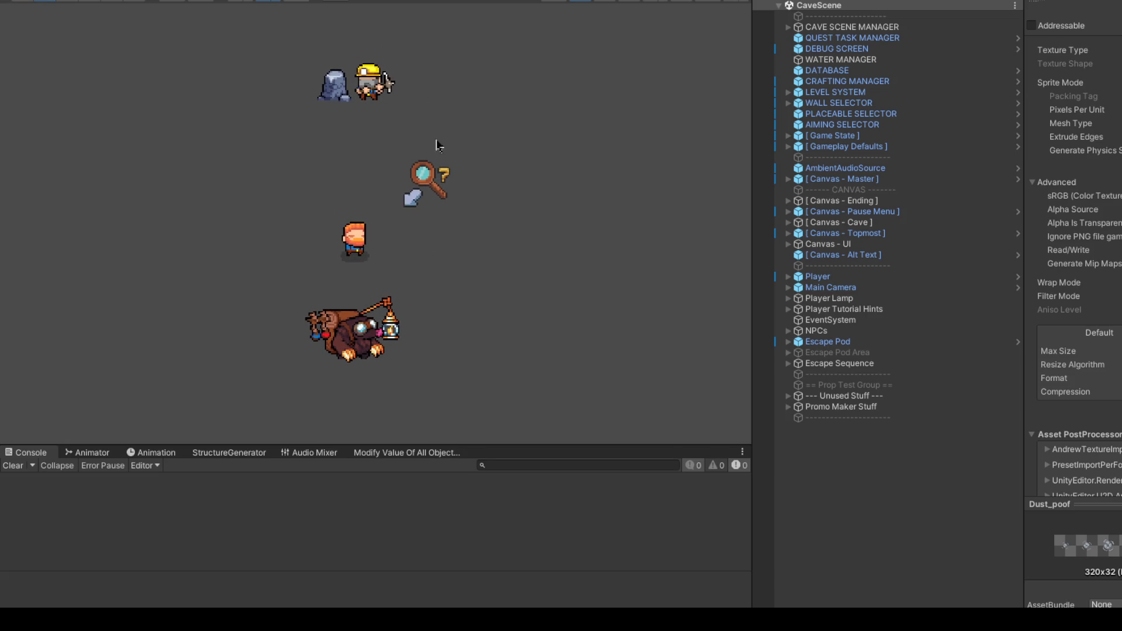
click(535, 79)
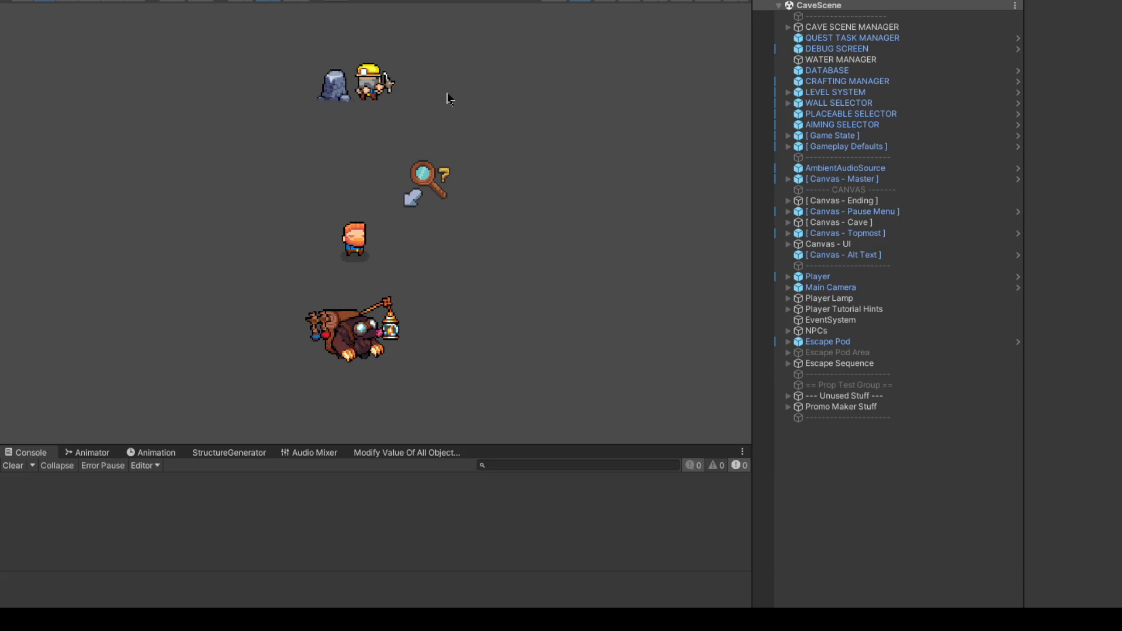
scroll(451, 240, down, 2)
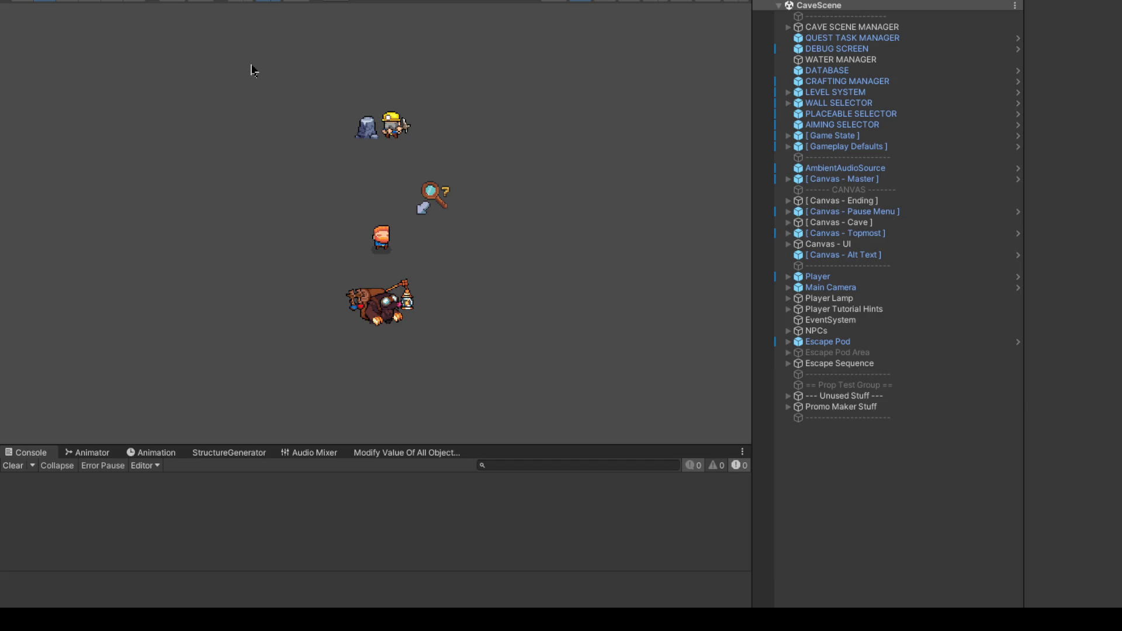
scroll(318, 238, down, 2)
scroll(345, 230, up, 5)
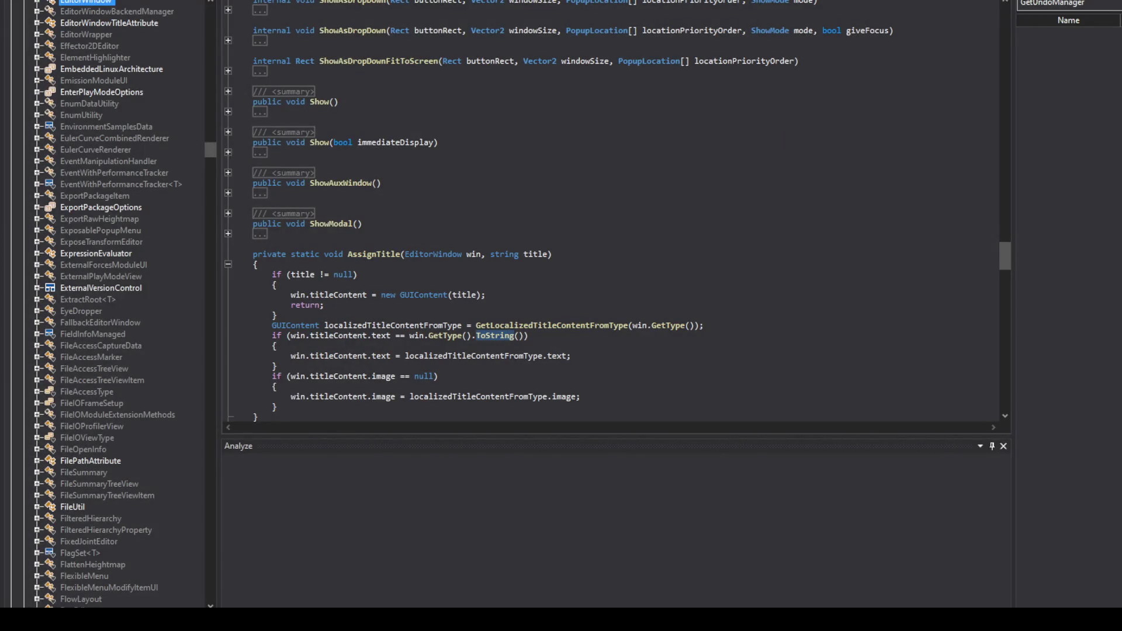
Step: Clear the GetUndoManager text from the ILSpy search box
key(ctrl+a)
key(BackSpace)
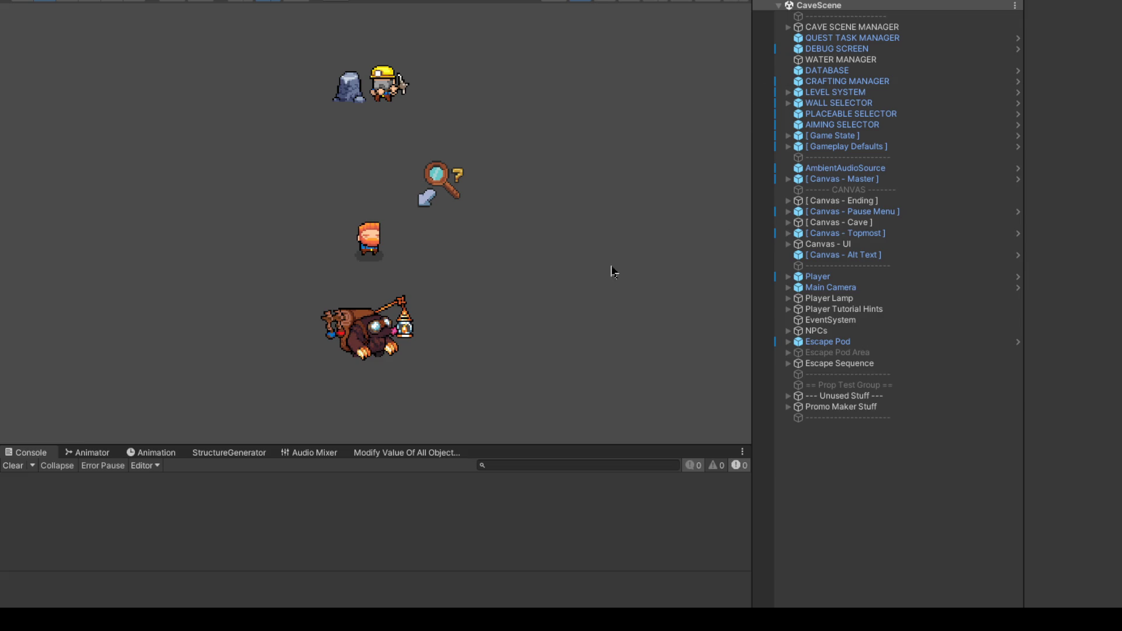
Step: Switch to Visual Studio, where StructureGenerator.cs shows the structure-connecting bounds loop
key(alt+Tab)
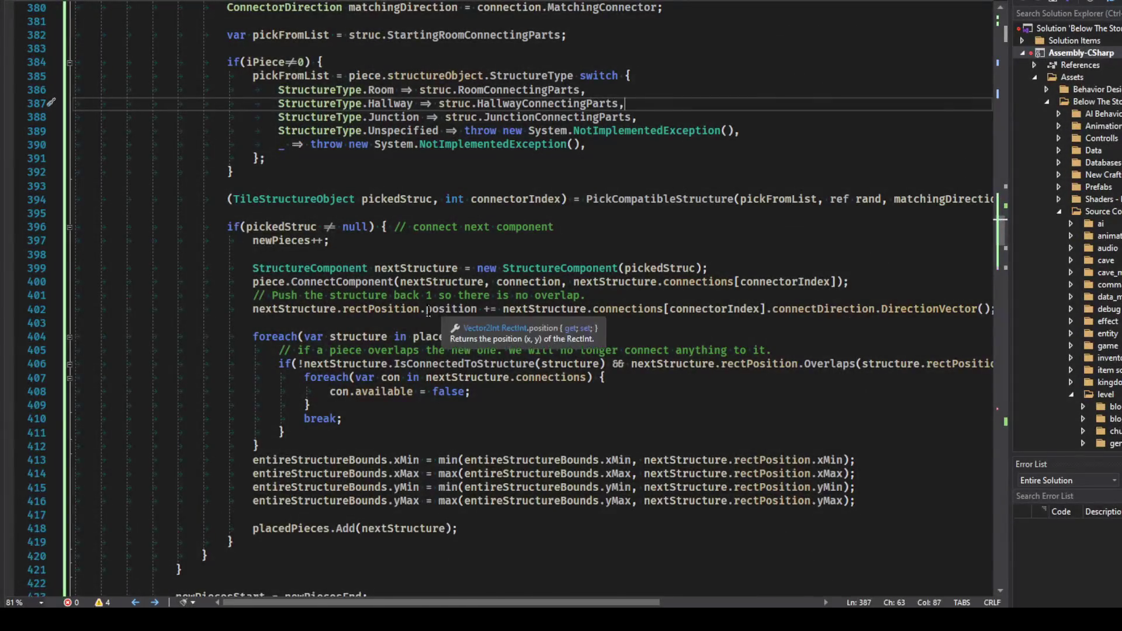
Step: Scroll up StructureGenerator.cs to line 107's progress update after pre-placed structures
scroll(344, 300, up, 20)
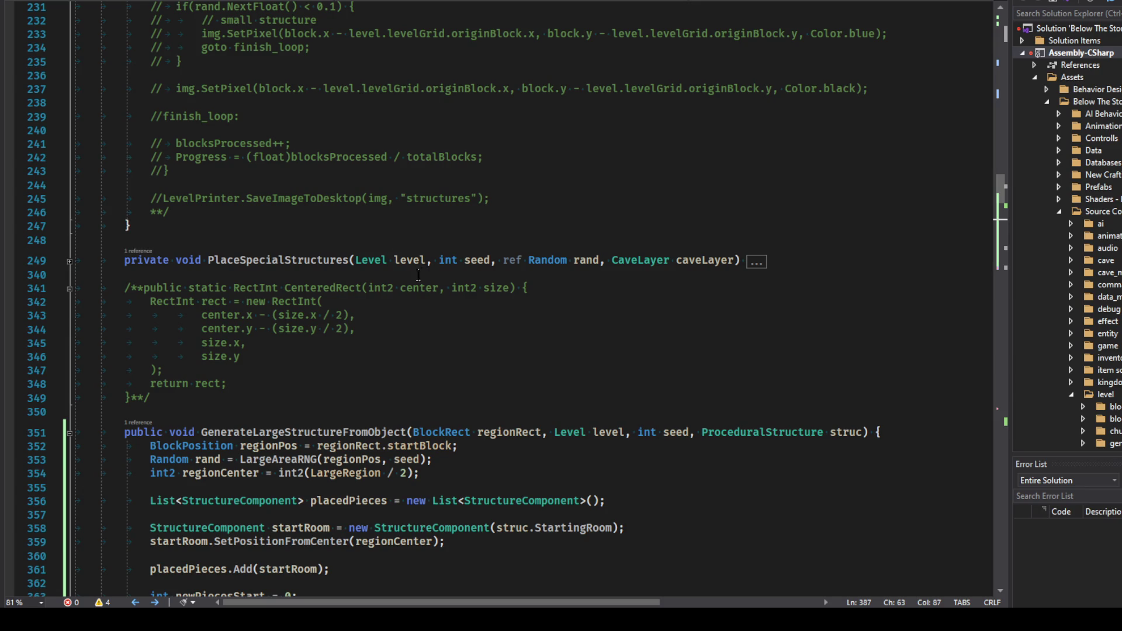
scroll(329, 332, up, 12)
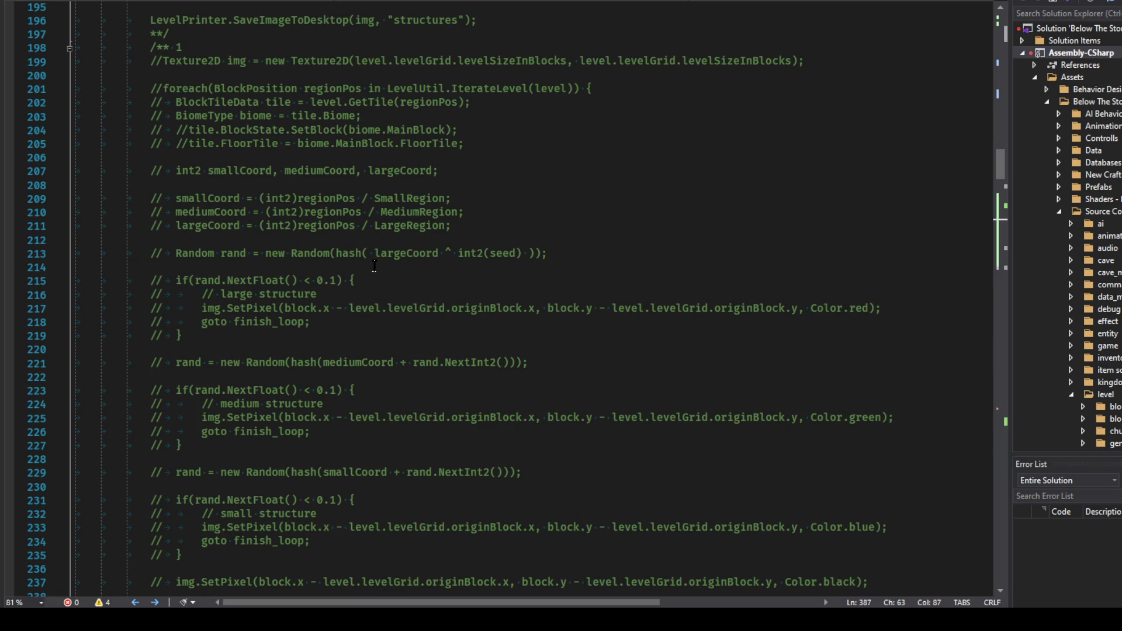
scroll(374, 266, up, 20)
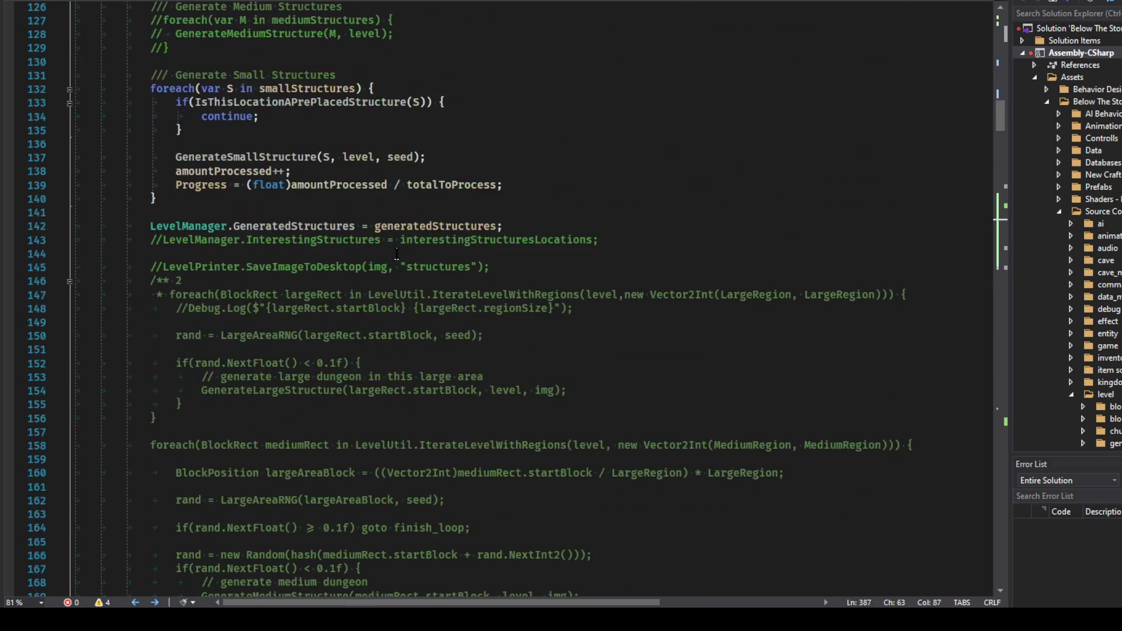
scroll(397, 253, up, 13)
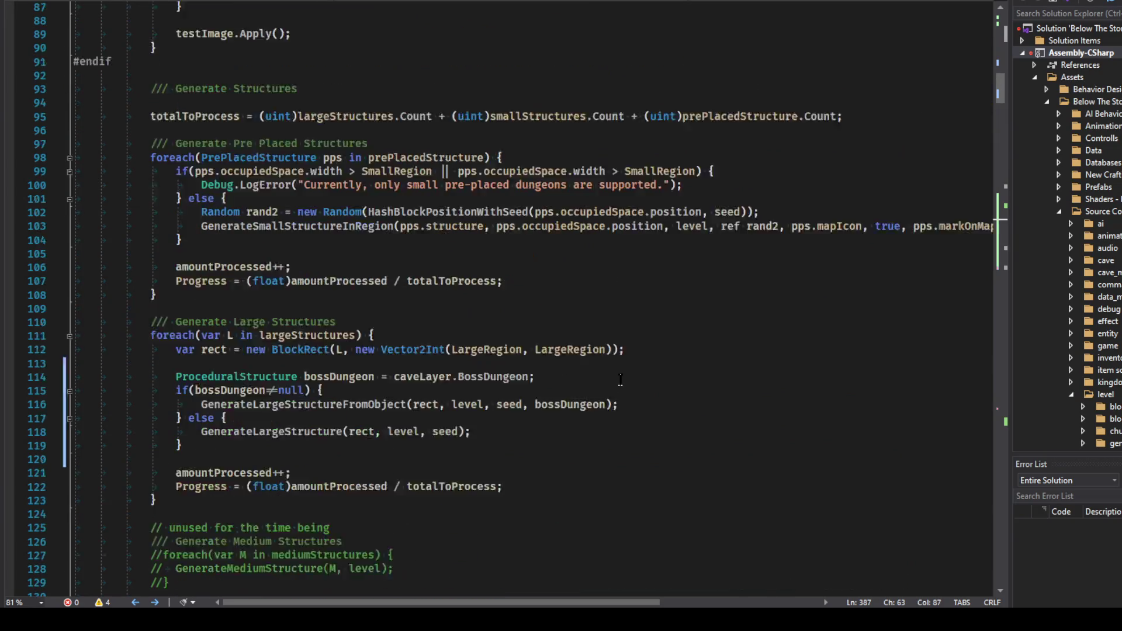
scroll(621, 380, up, 1)
click(524, 325)
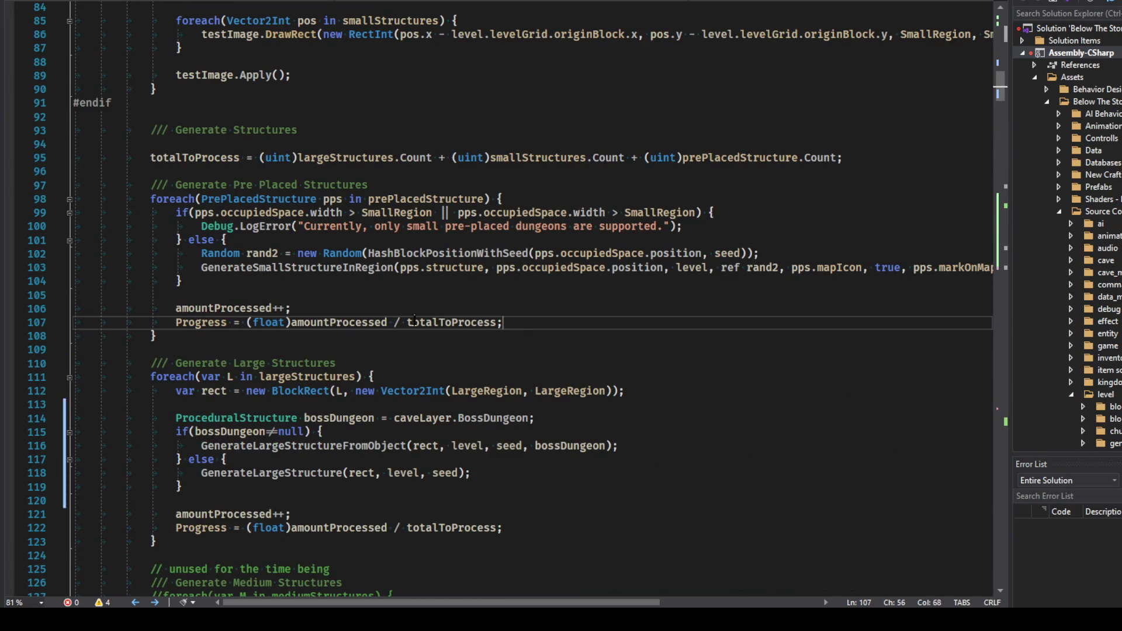
Step: Place the cursor on blank line 92 before Generate Structures and keep scrolling up
scroll(497, 304, up, 5)
click(316, 322)
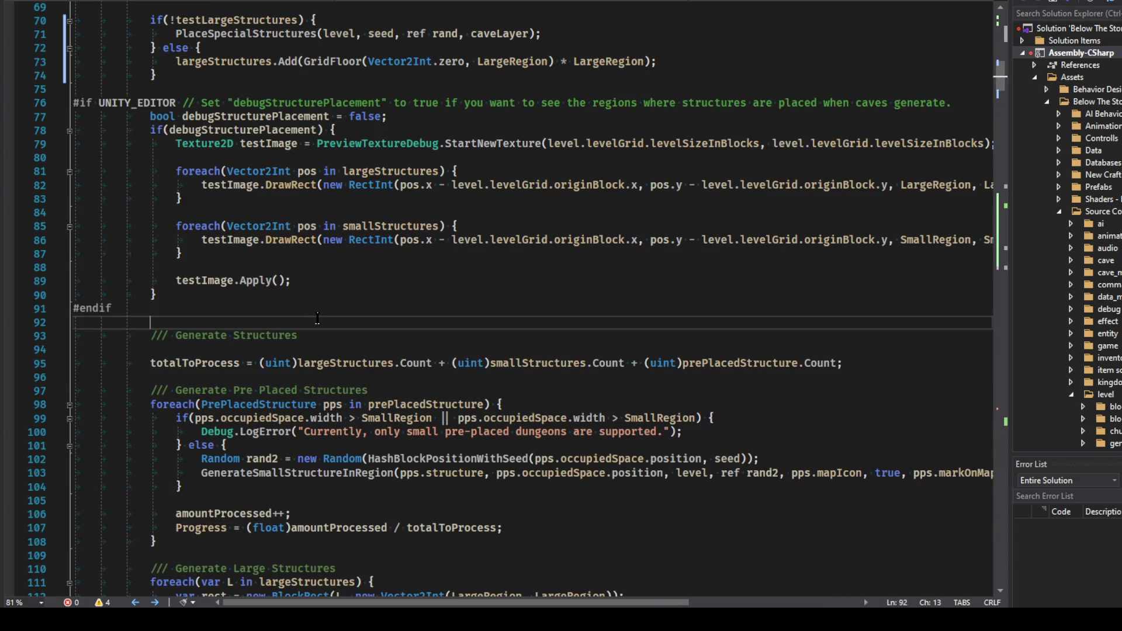
scroll(343, 316, up, 4)
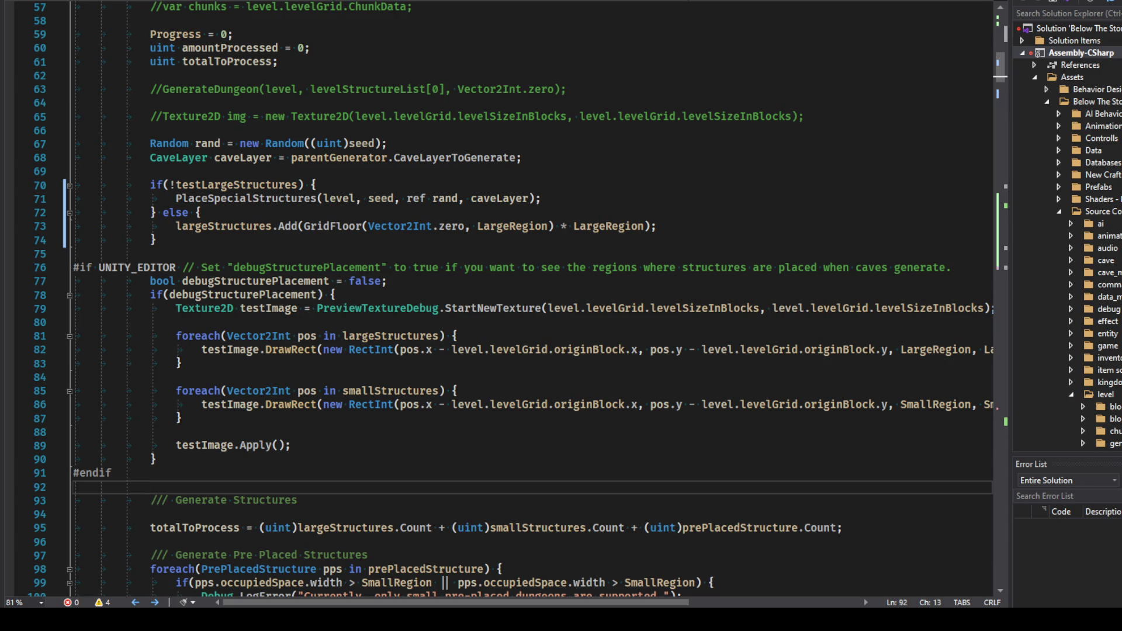
scroll(578, 199, up, 11)
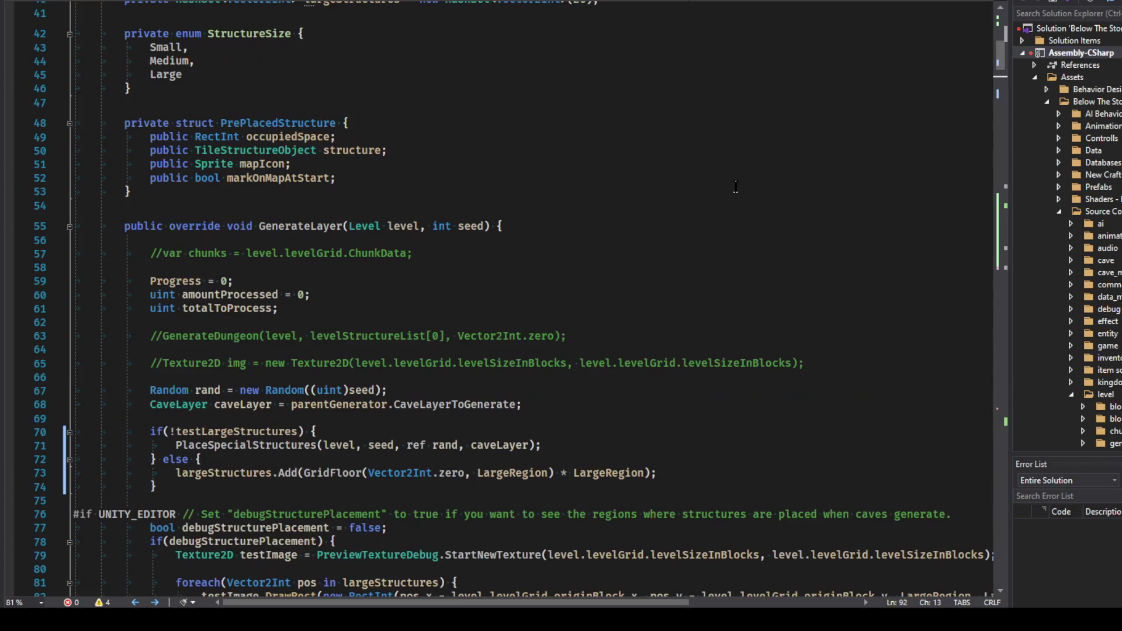
scroll(579, 199, up, 6)
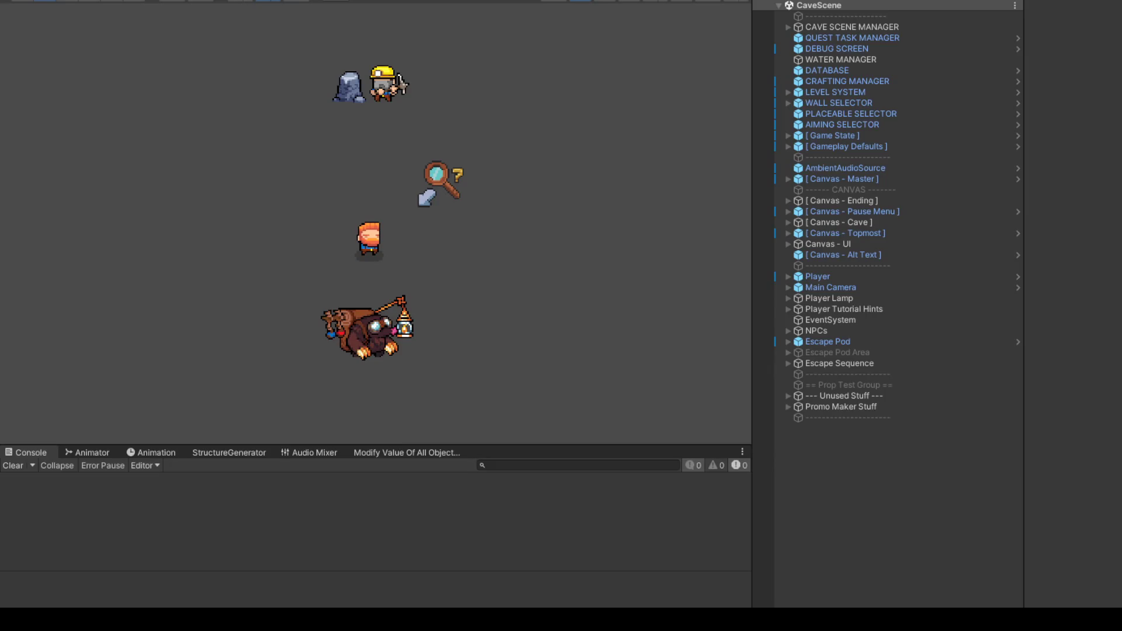
Step: Clear the messages from the Unity Console
click(13, 465)
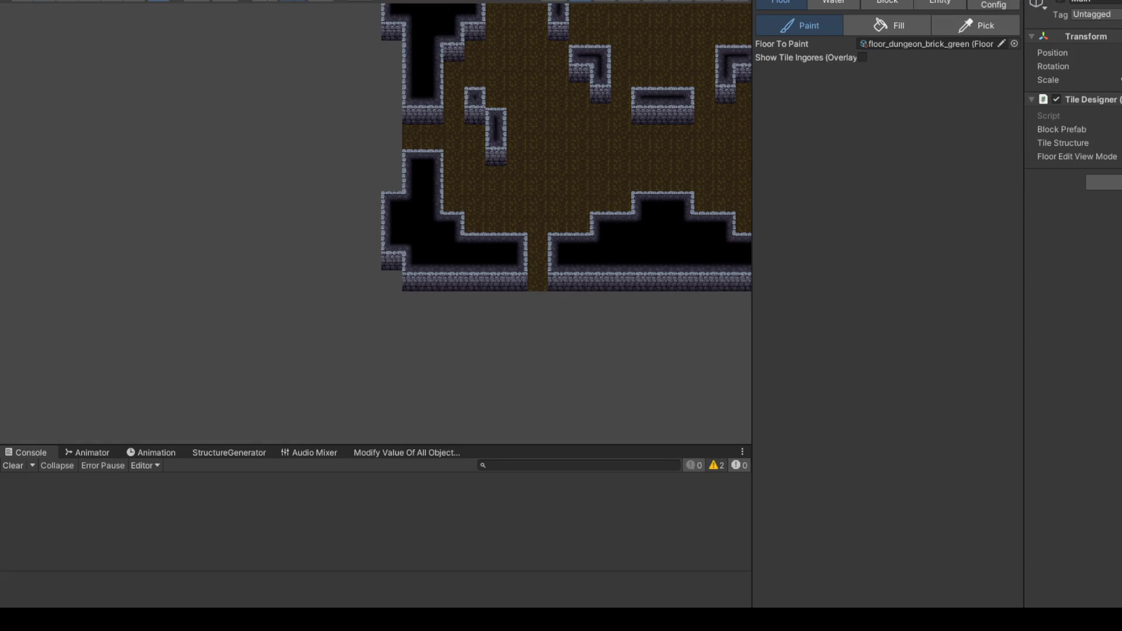
Step: Zoom around the dungeon structures and switch the Tile Designer to painting dungeon_brick blocks
scroll(427, 195, up, 6)
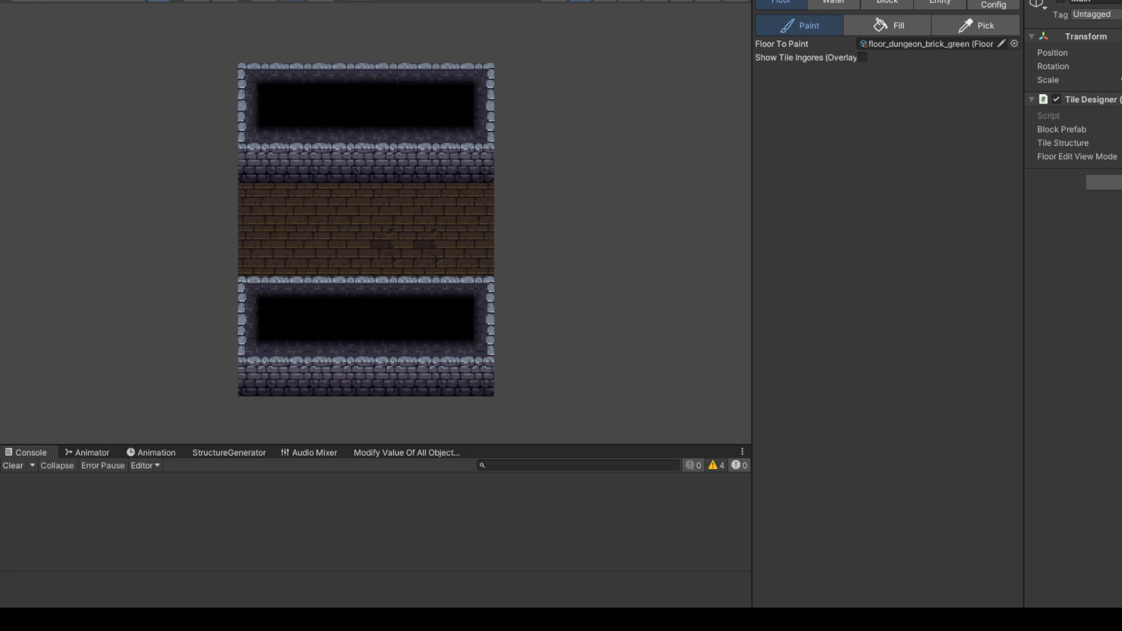
scroll(395, 124, up, 3)
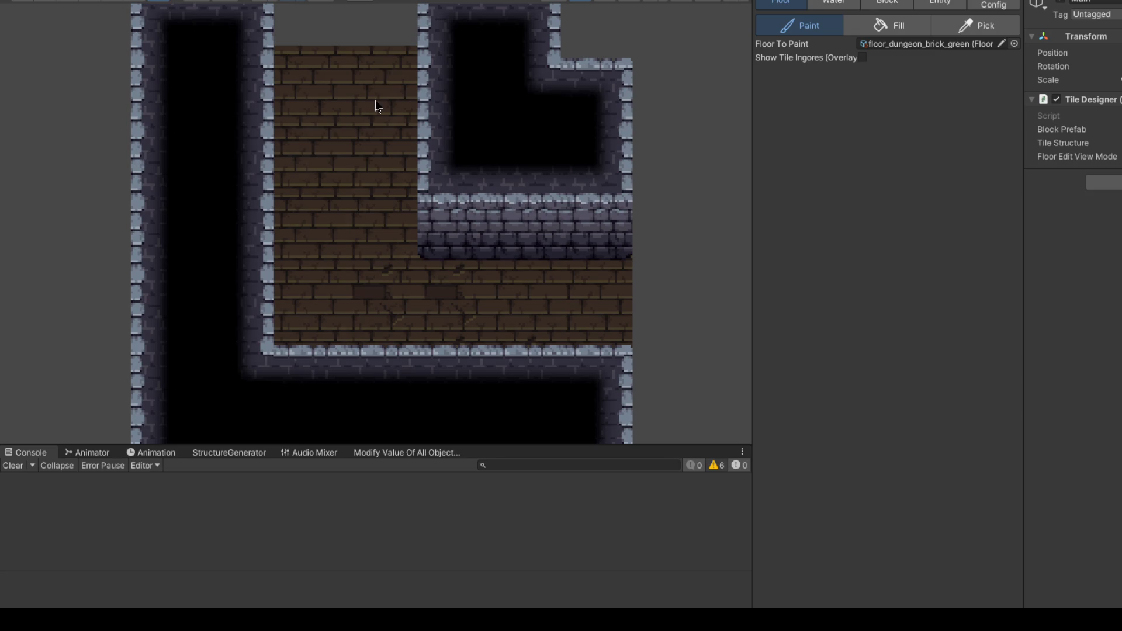
scroll(381, 240, down, 2)
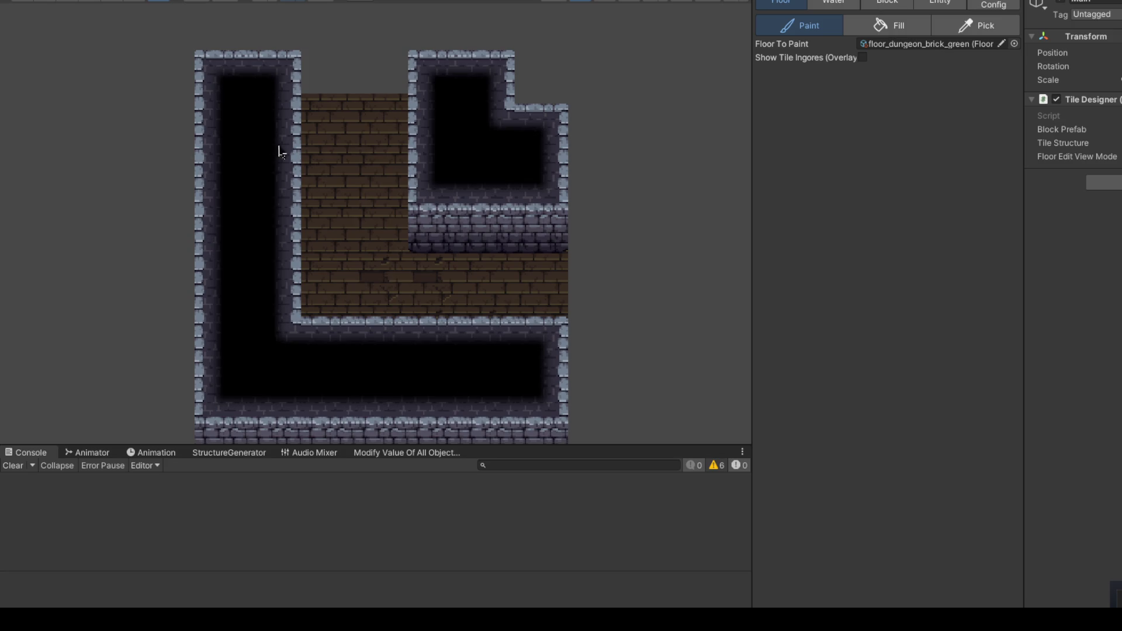
scroll(280, 151, down, 1)
scroll(380, 260, up, 2)
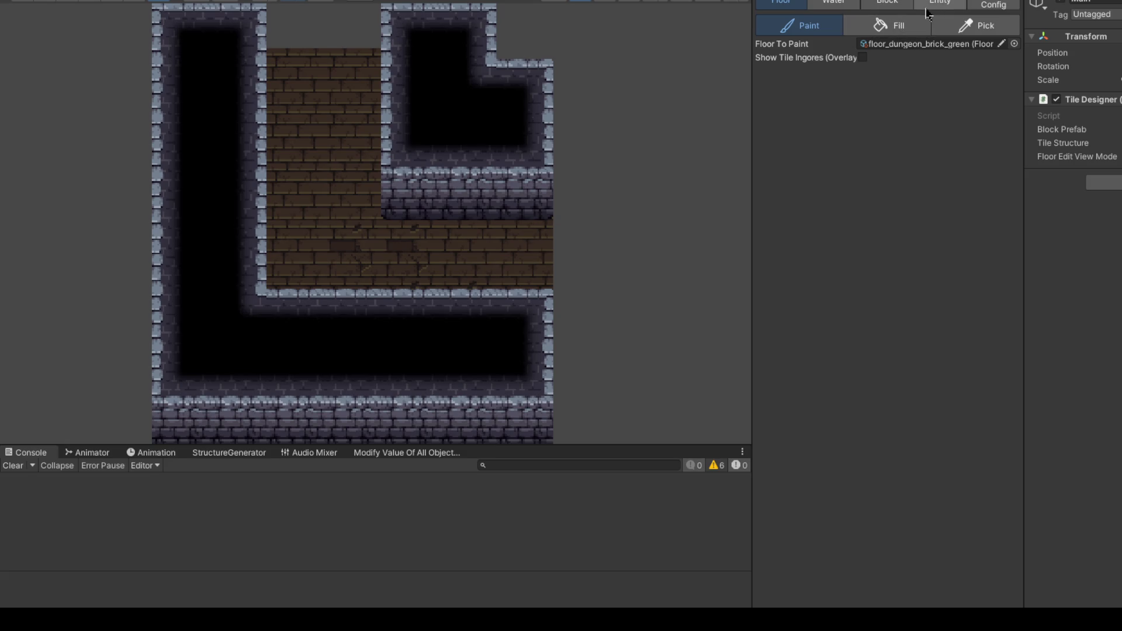
click(887, 4)
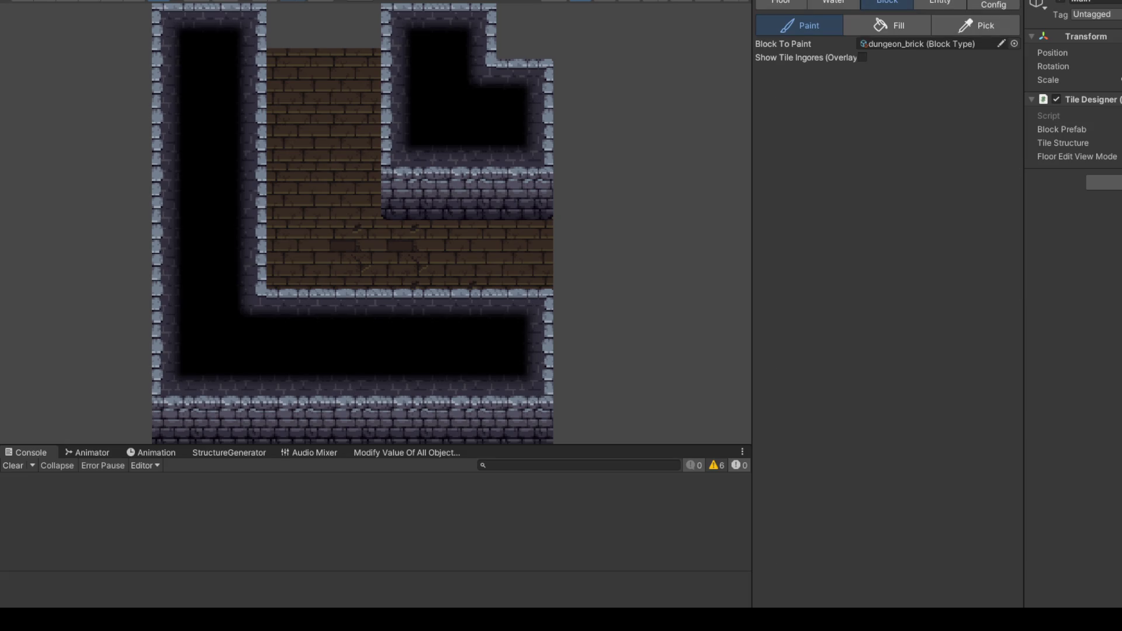
Step: Select the L-shaped tile structure to reveal its type, tiles, entities and connecting points
click(778, 0)
click(818, 1)
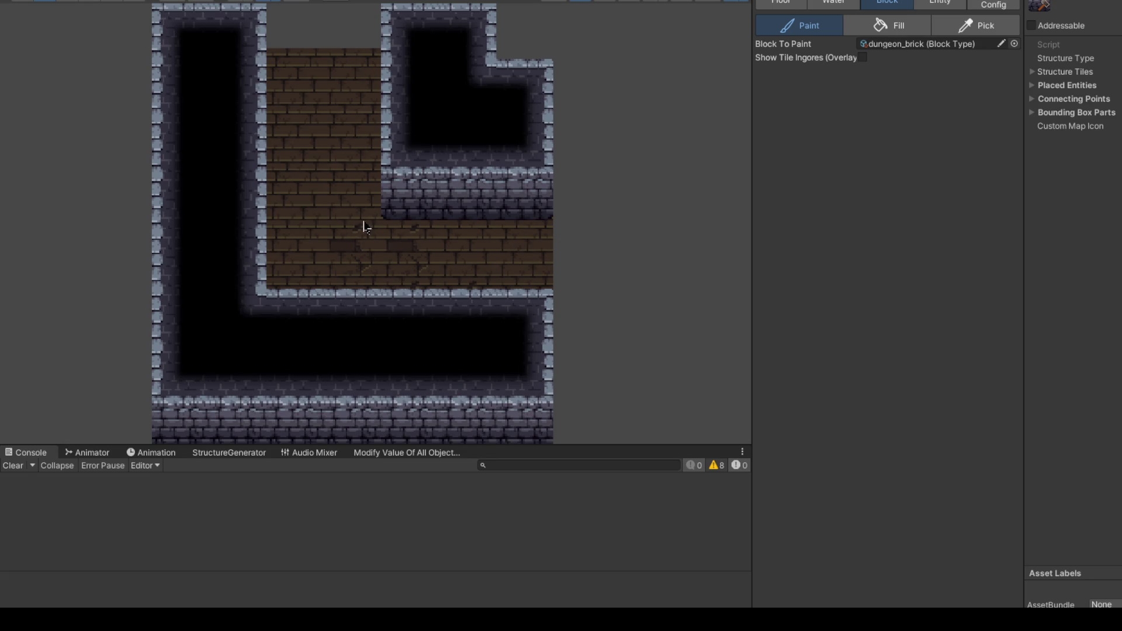
click(636, 156)
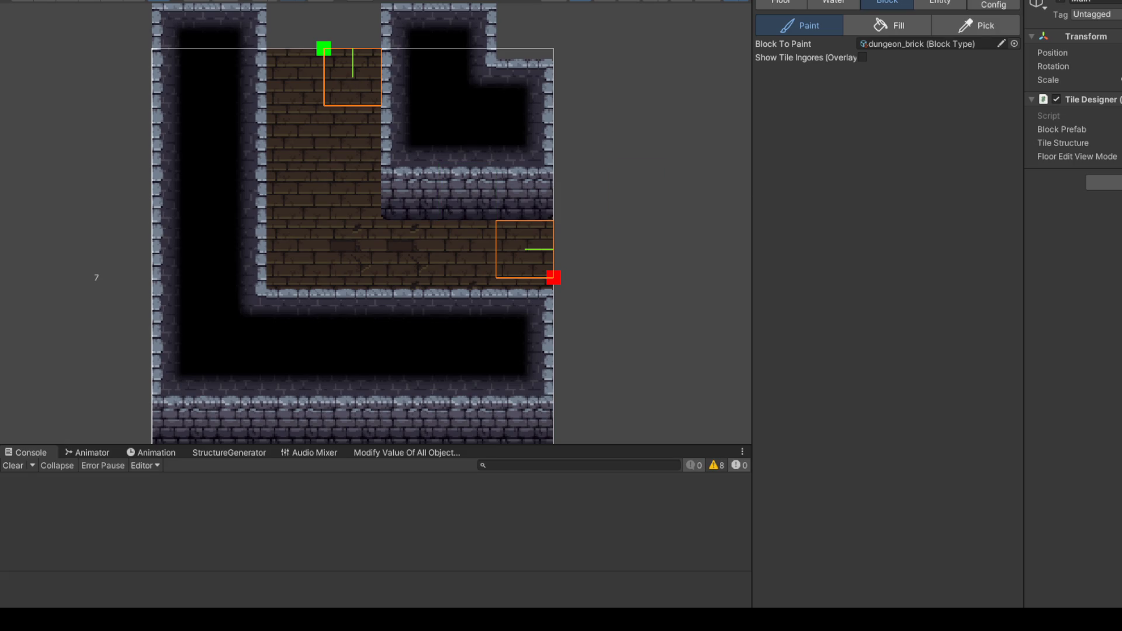
key(ctrl+z)
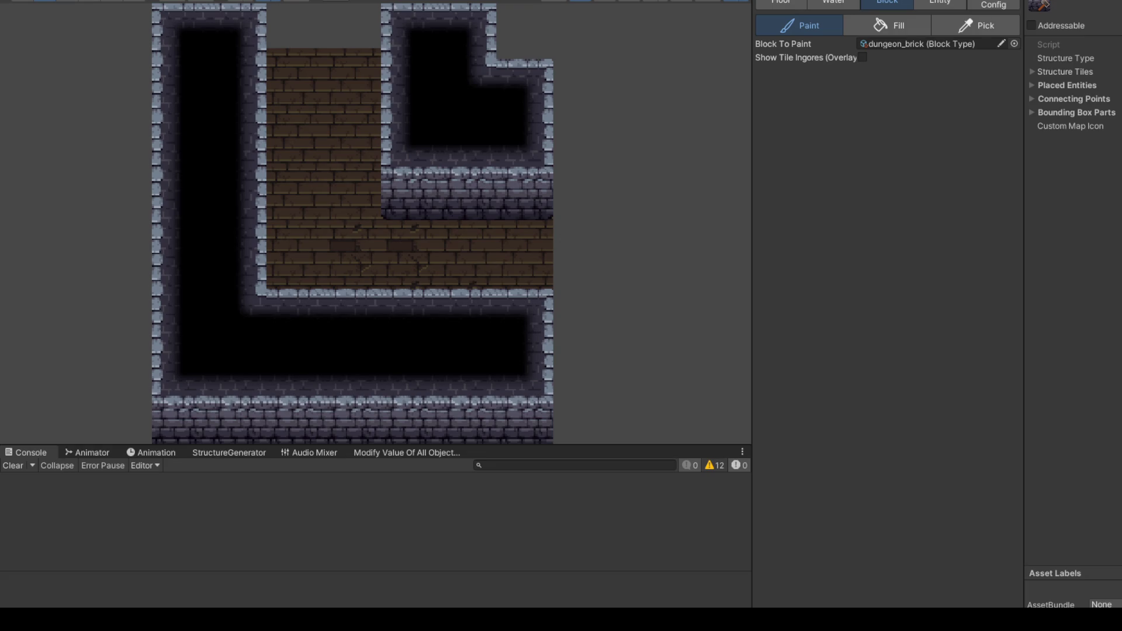
Step: Reframe the 7×7 L-shaped room and show the Hierarchy with DesignerScene's BlockObjects
scroll(495, 221, down, 5)
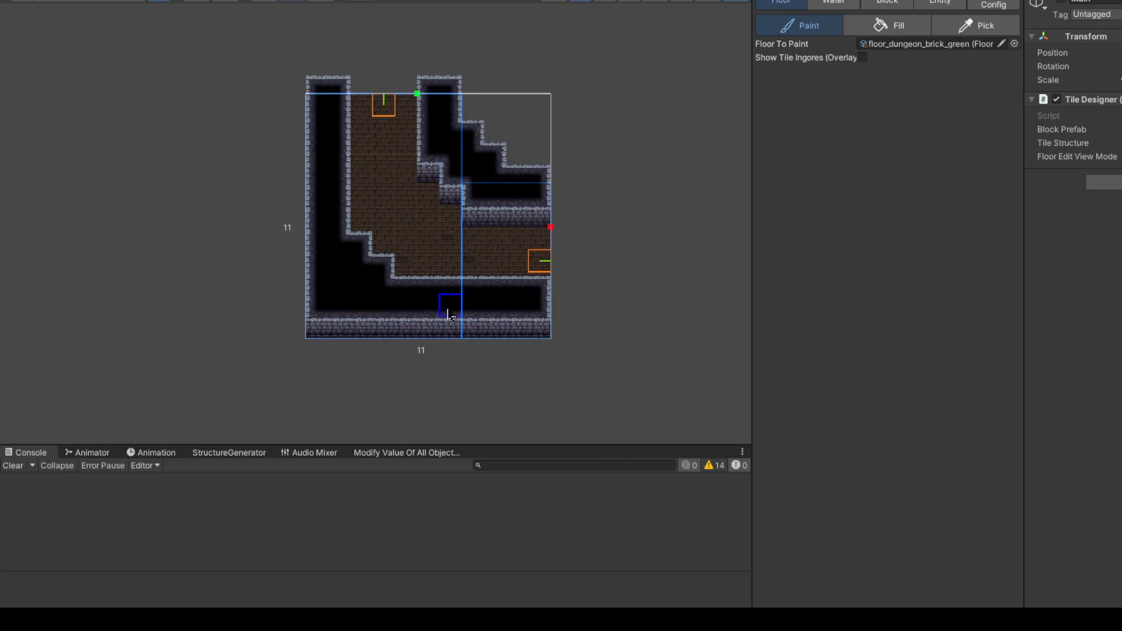
scroll(495, 221, up, 3)
scroll(313, 180, down, 3)
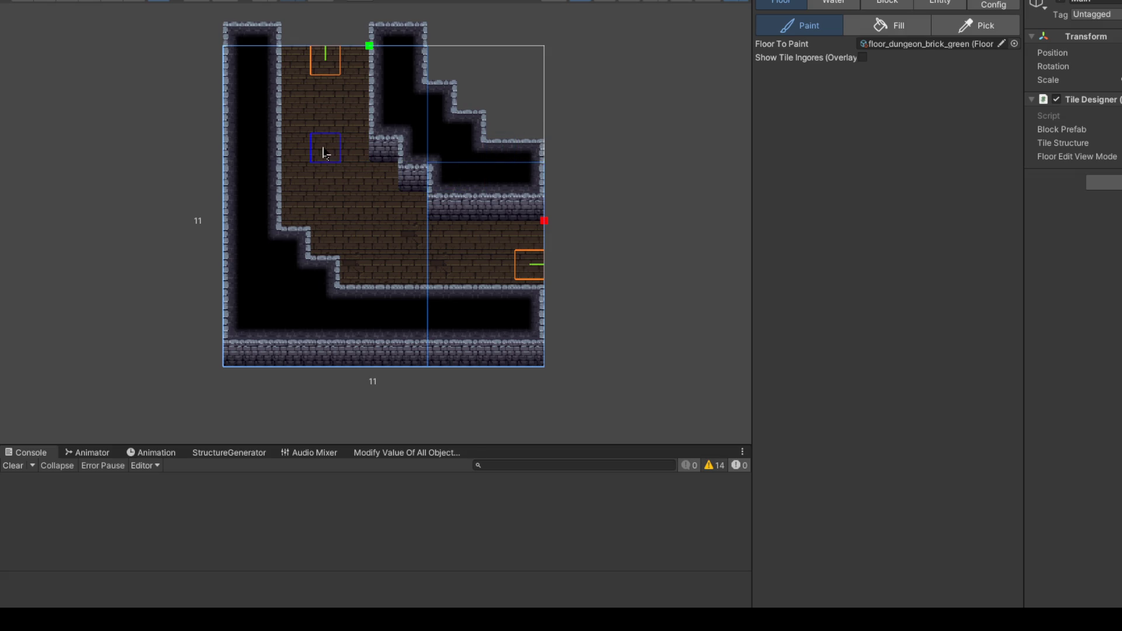
mouse_move(314, 149)
mouse_down()
mouse_move(343, 183)
mouse_move(336, 194)
mouse_up()
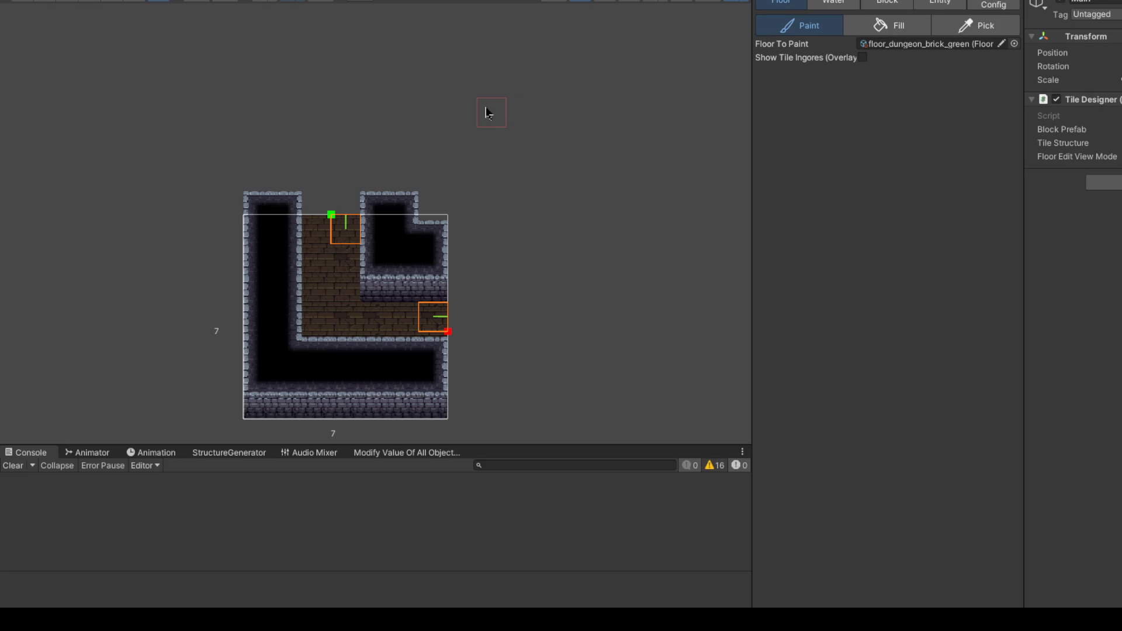
mouse_move(471, 146)
mouse_down()
mouse_move(531, 105)
mouse_move(546, 155)
mouse_up()
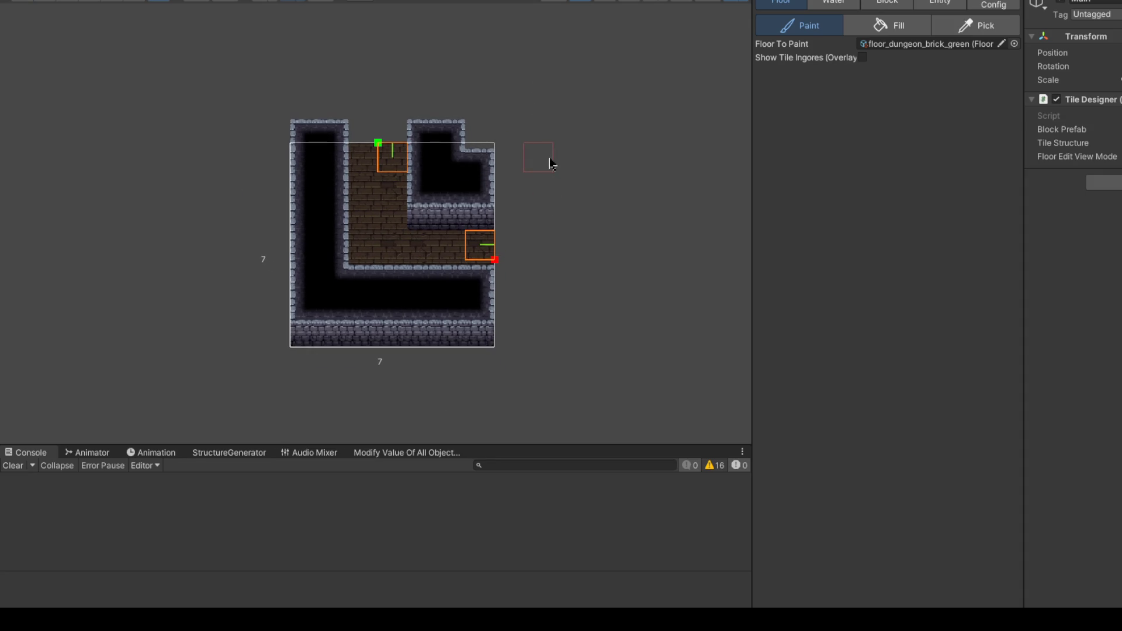
key(ctrl+4)
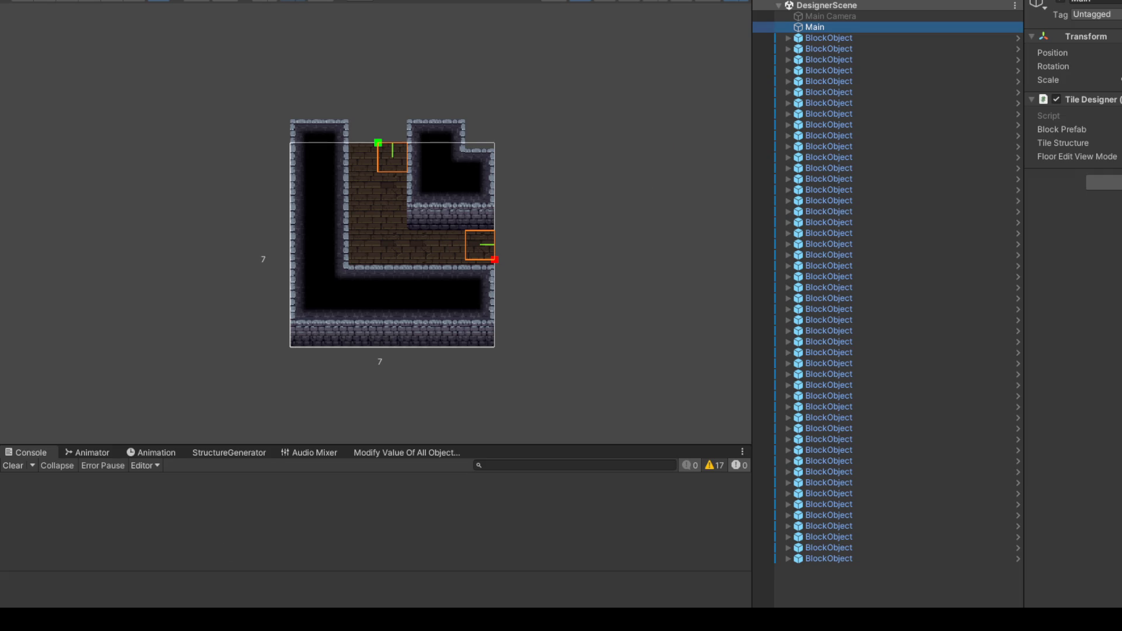
Step: Bring up the YouTube longplay video window from the taskbar
mouse_move(411, 619)
click(484, 579)
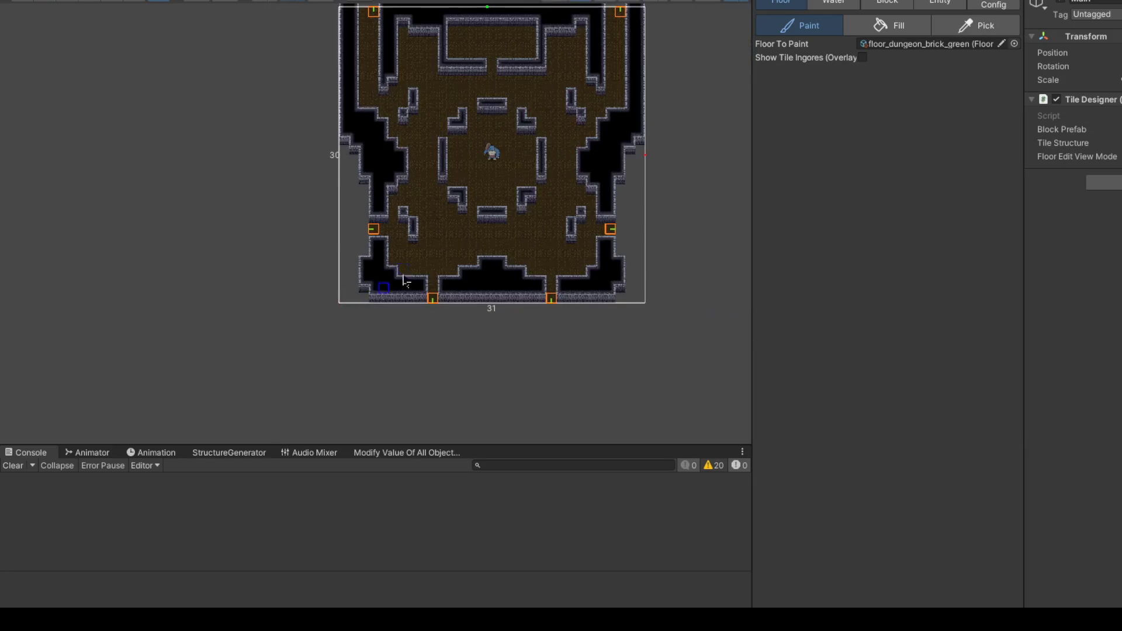
Step: Toggle Show Tile Ignores on and off, enlarge the 31×30 hall's view, then switch to Visual Studio
click(863, 58)
click(863, 57)
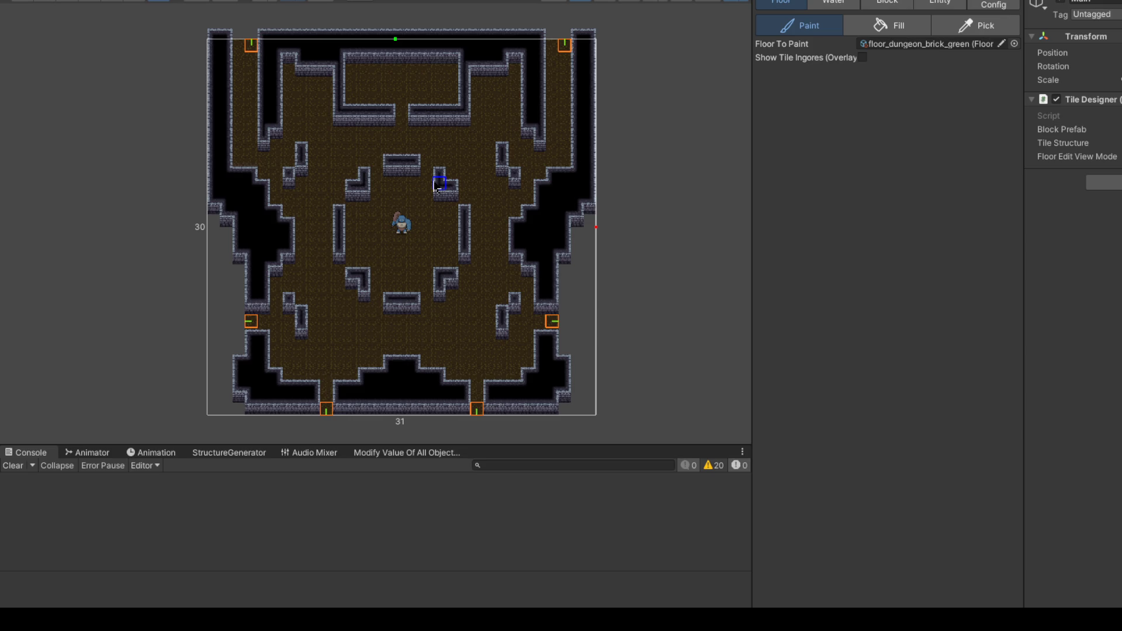
scroll(498, 205, up, 1)
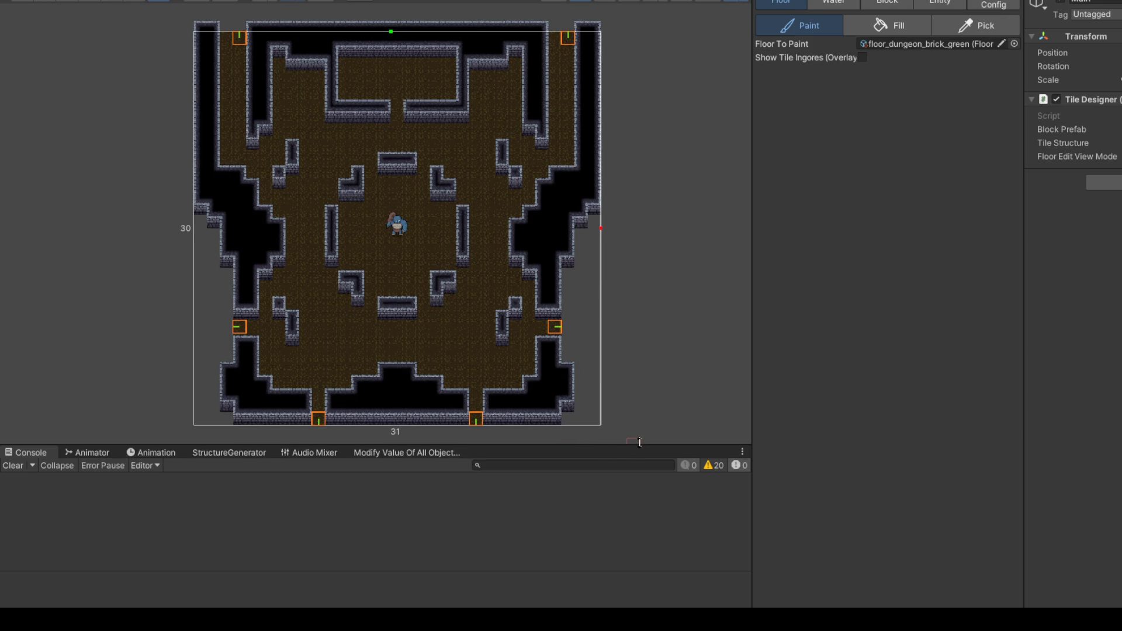
drag(640, 442, 639, 456)
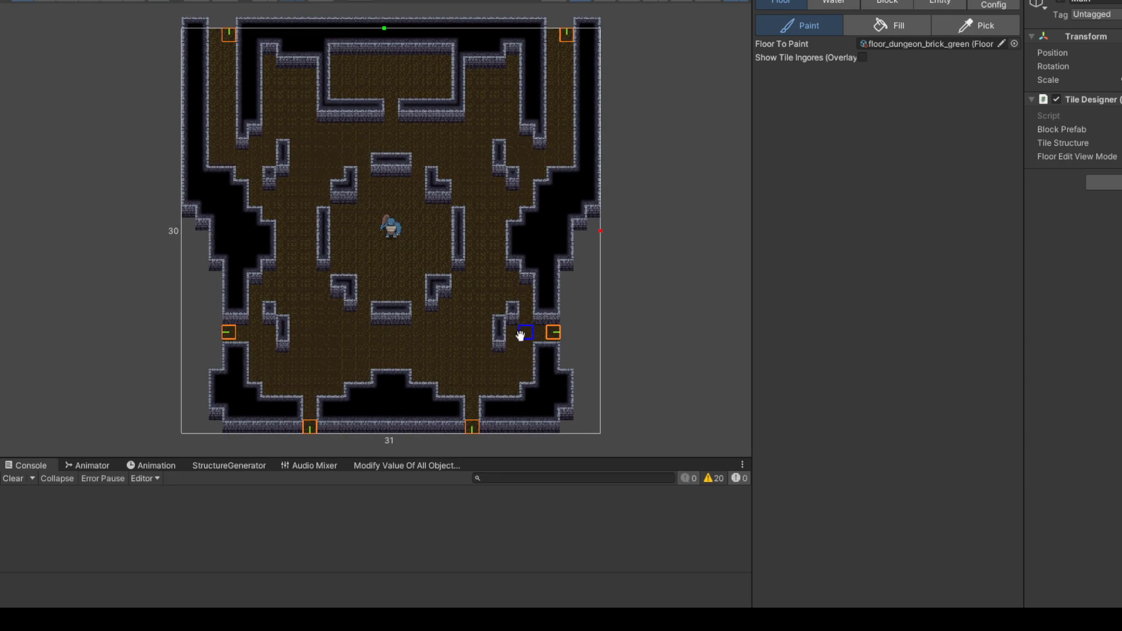
mouse_move(379, 619)
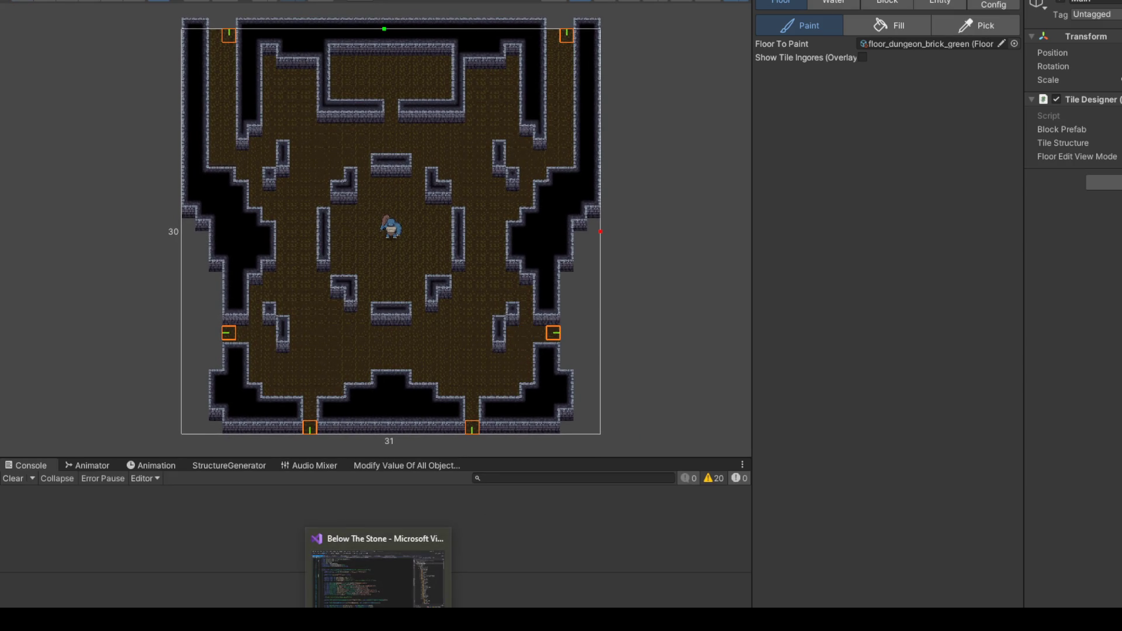
click(379, 576)
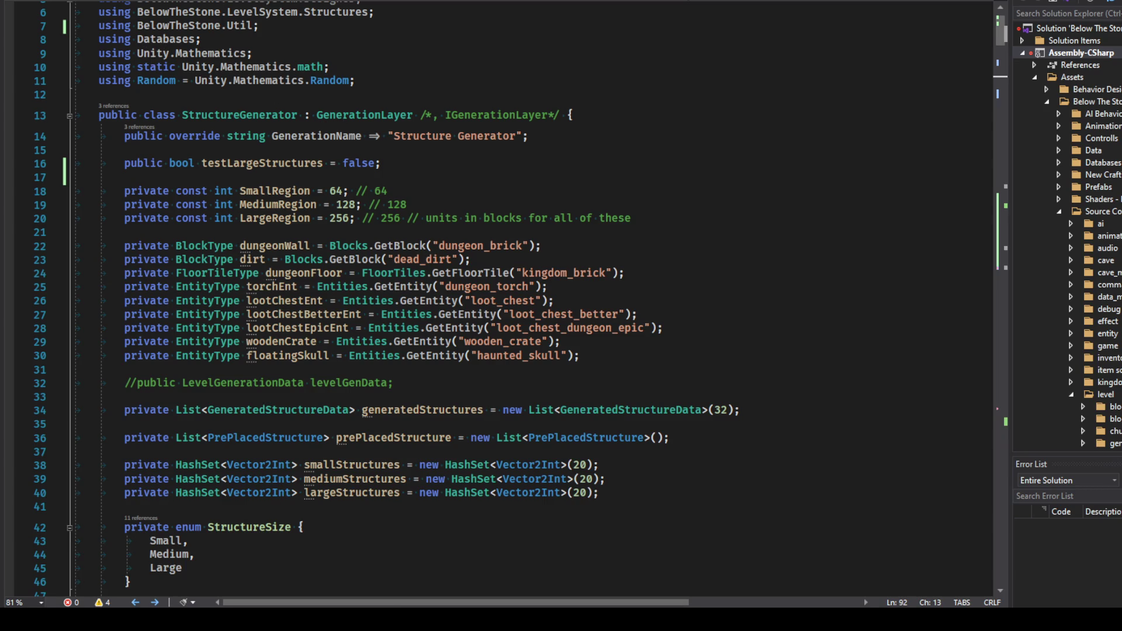
Step: Scroll to GenerateLargeStructureFromObject at line 351 and select the hallwayCount and roomCount declarations
scroll(437, 178, down, 12)
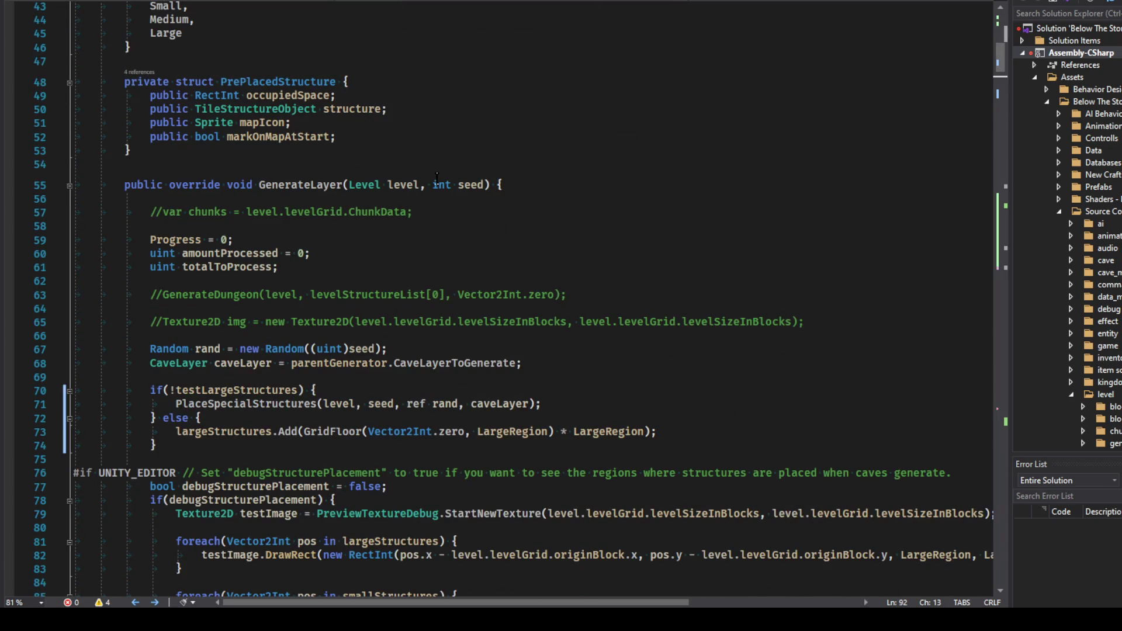
scroll(384, 211, down, 10)
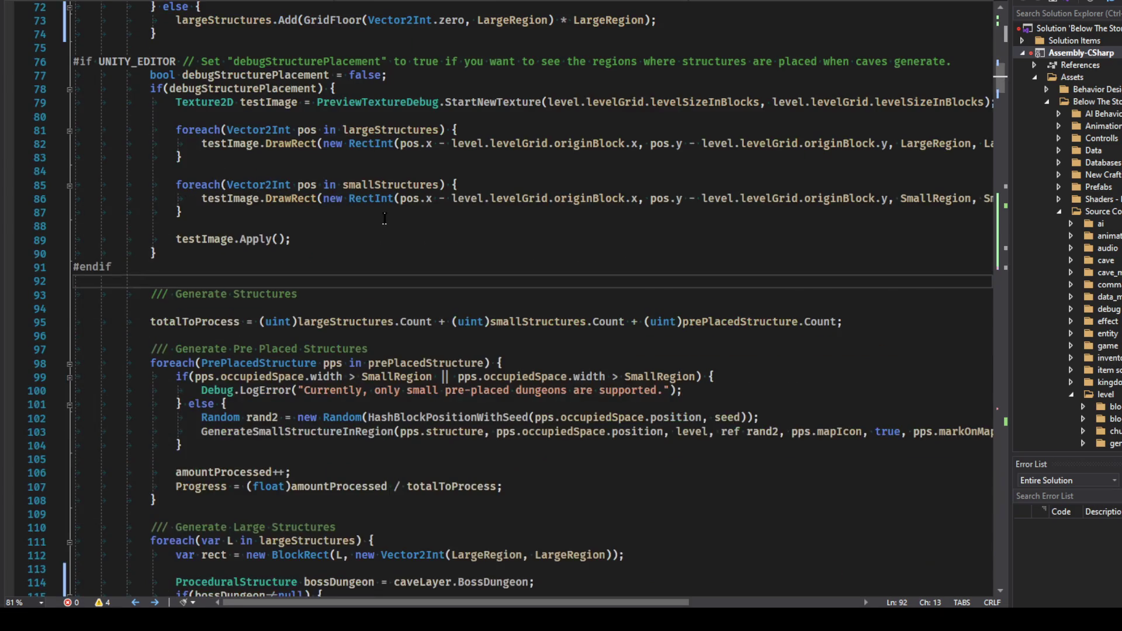
scroll(385, 218, down, 11)
scroll(383, 232, down, 8)
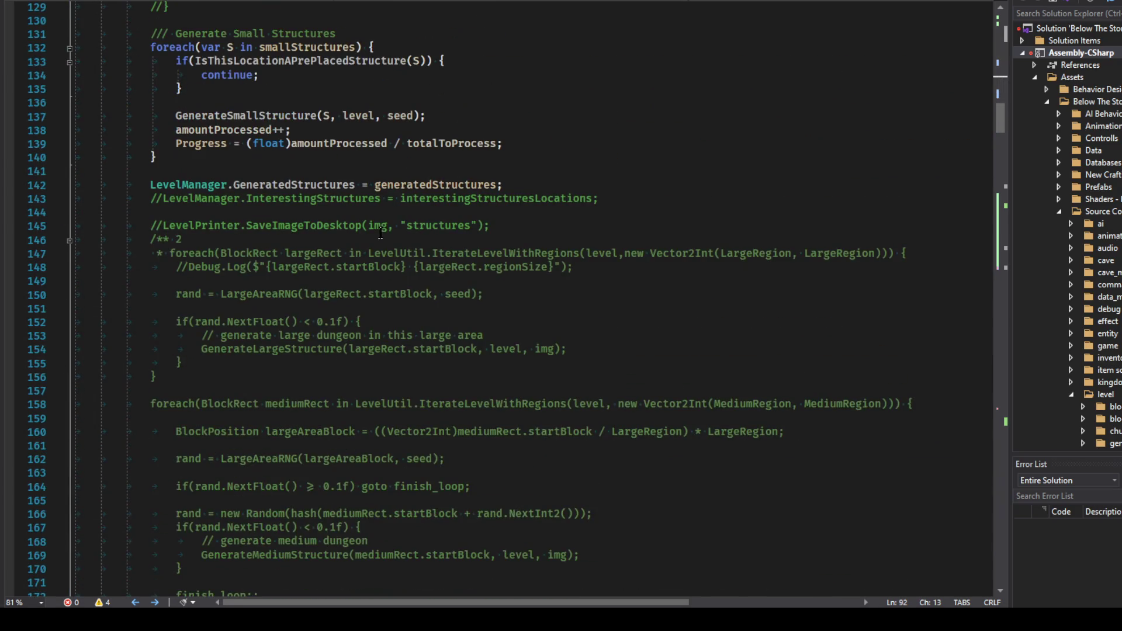
scroll(381, 232, down, 20)
scroll(348, 231, down, 11)
scroll(342, 251, up, 5)
scroll(336, 274, down, 9)
scroll(329, 304, up, 12)
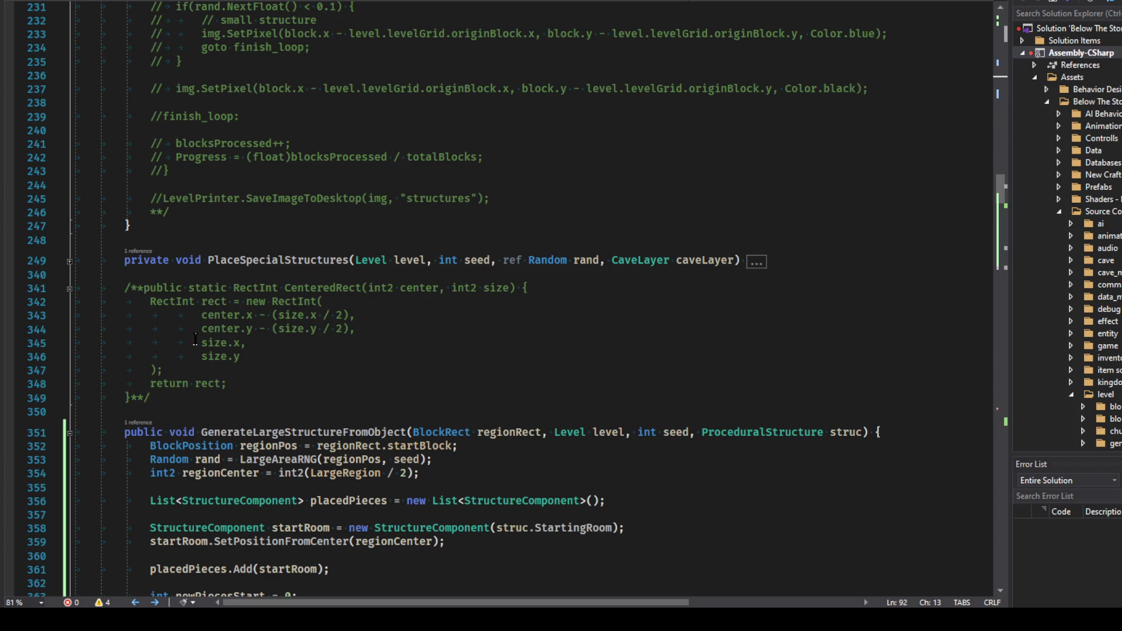
scroll(214, 330, down, 7)
scroll(292, 333, up, 6)
scroll(355, 335, down, 8)
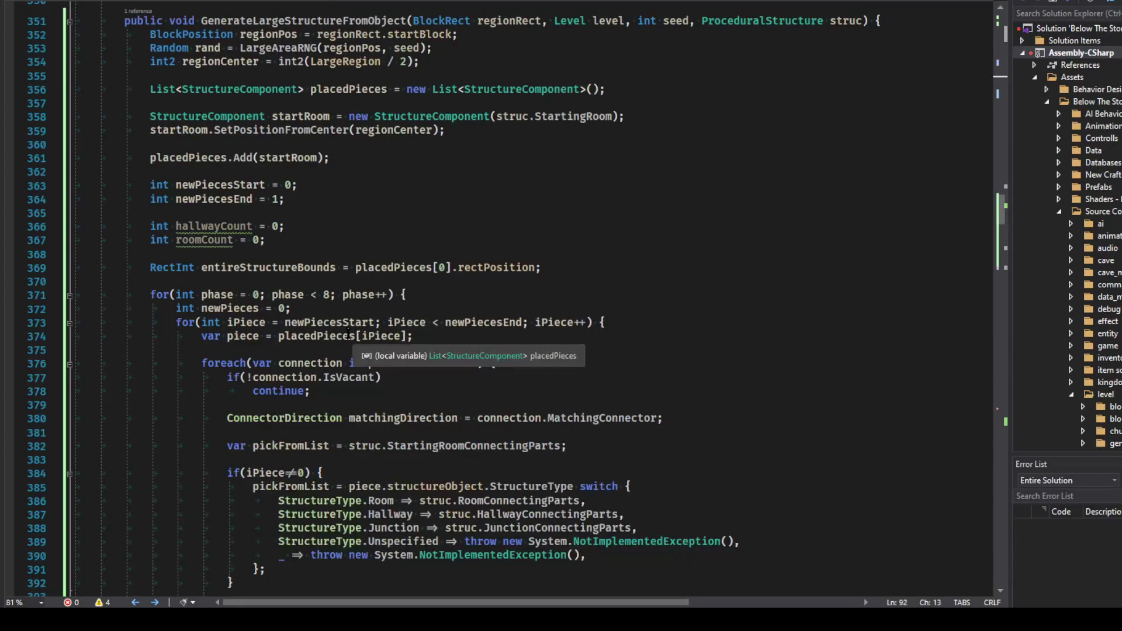
scroll(351, 334, up, 3)
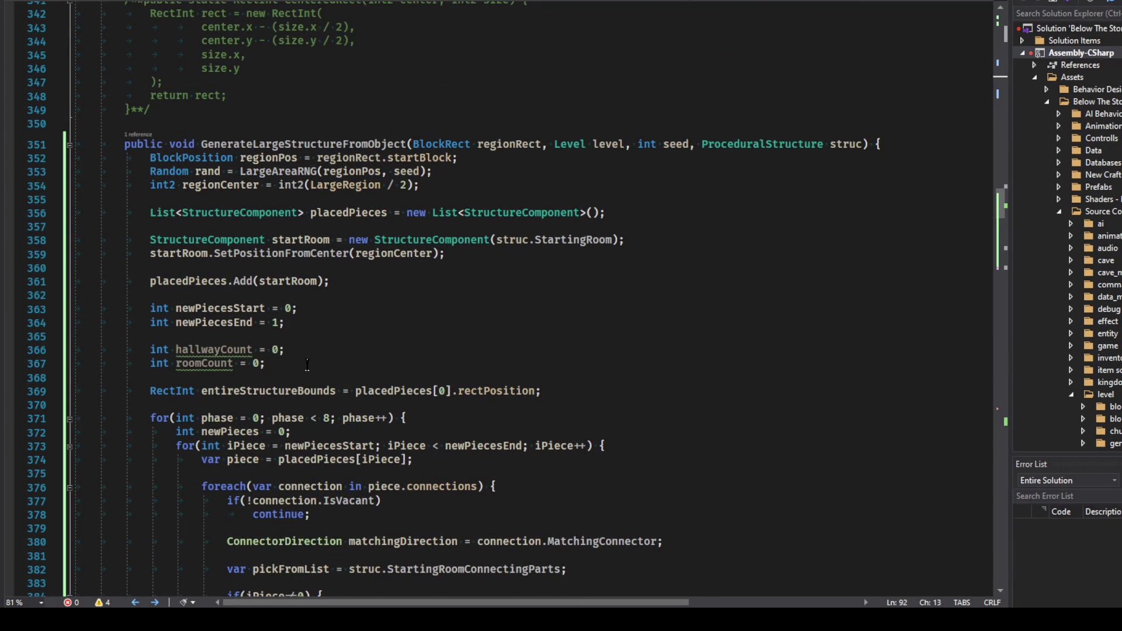
drag(124, 365, 124, 358)
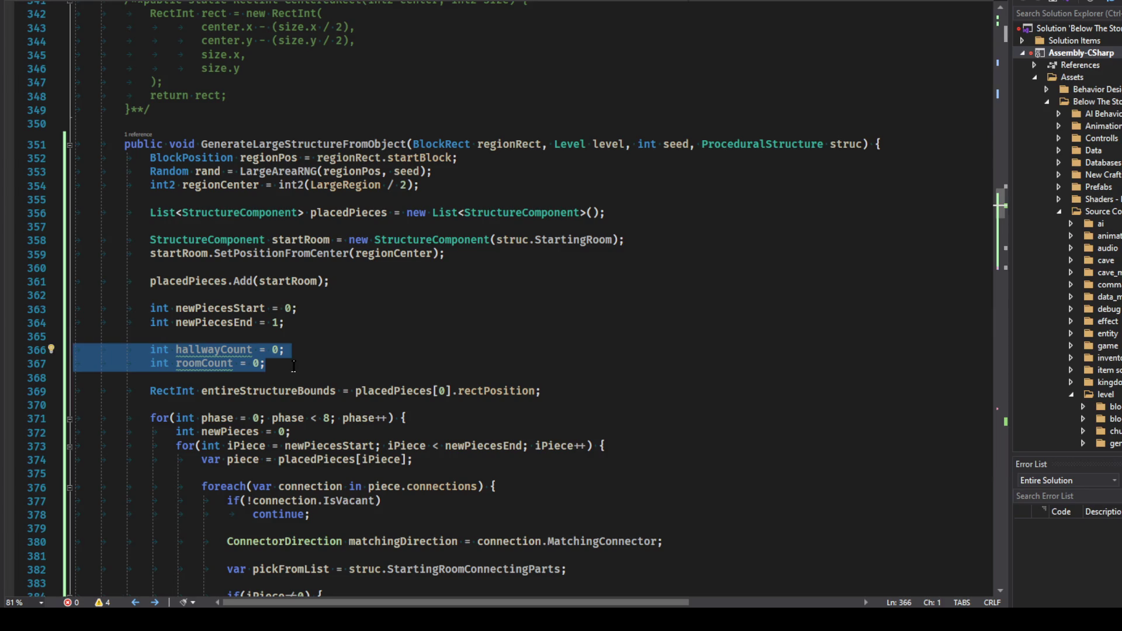
Step: Delete the hallwayCount and roomCount lines, review the method, and return to Unity to recompile
key(BackSpace)
key(BackSpace)
key(BackSpace)
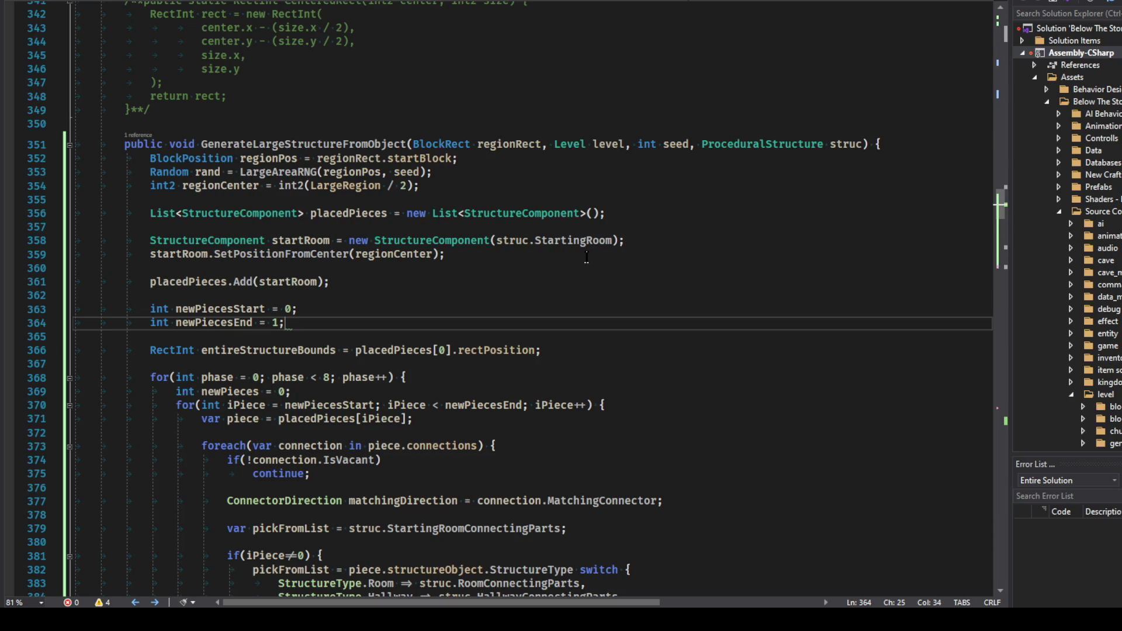
scroll(544, 269, down, 14)
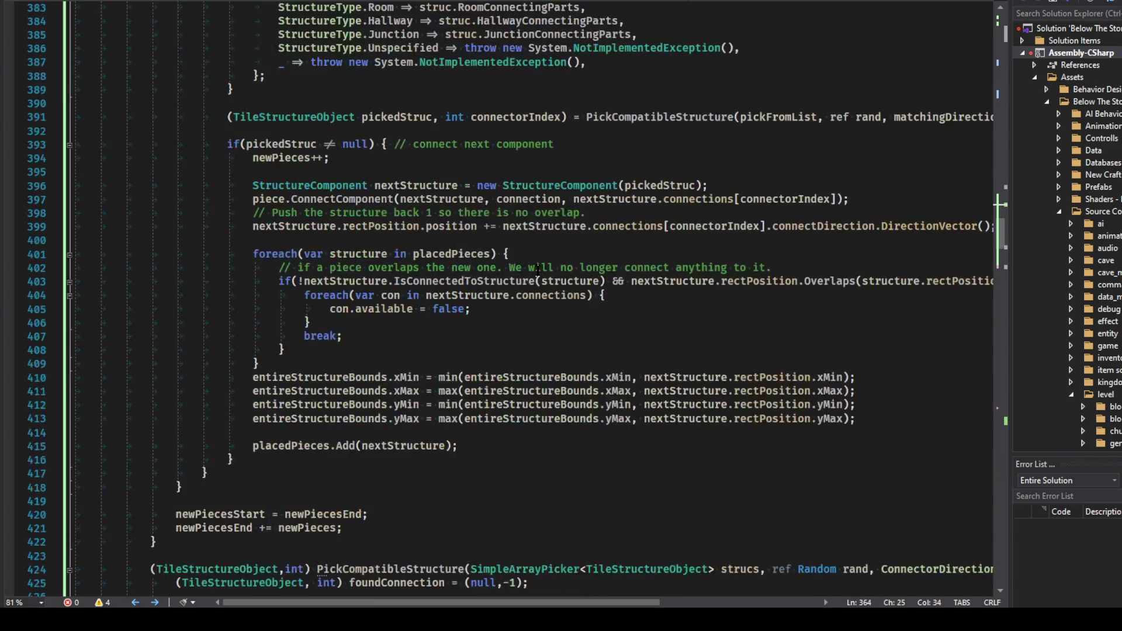
scroll(528, 270, down, 7)
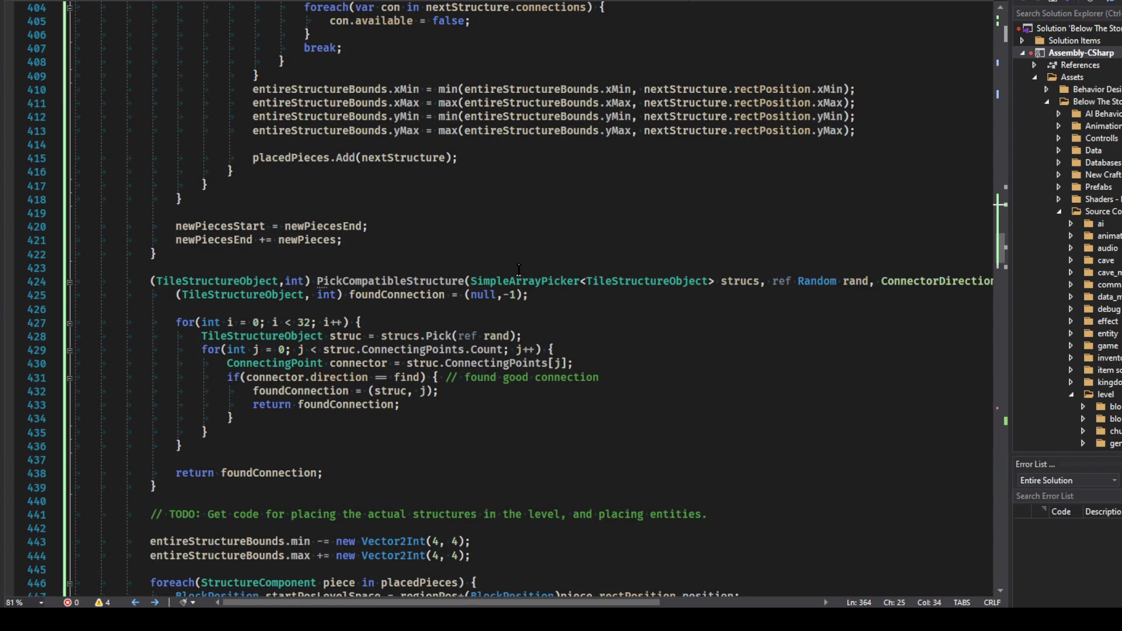
scroll(509, 275, down, 6)
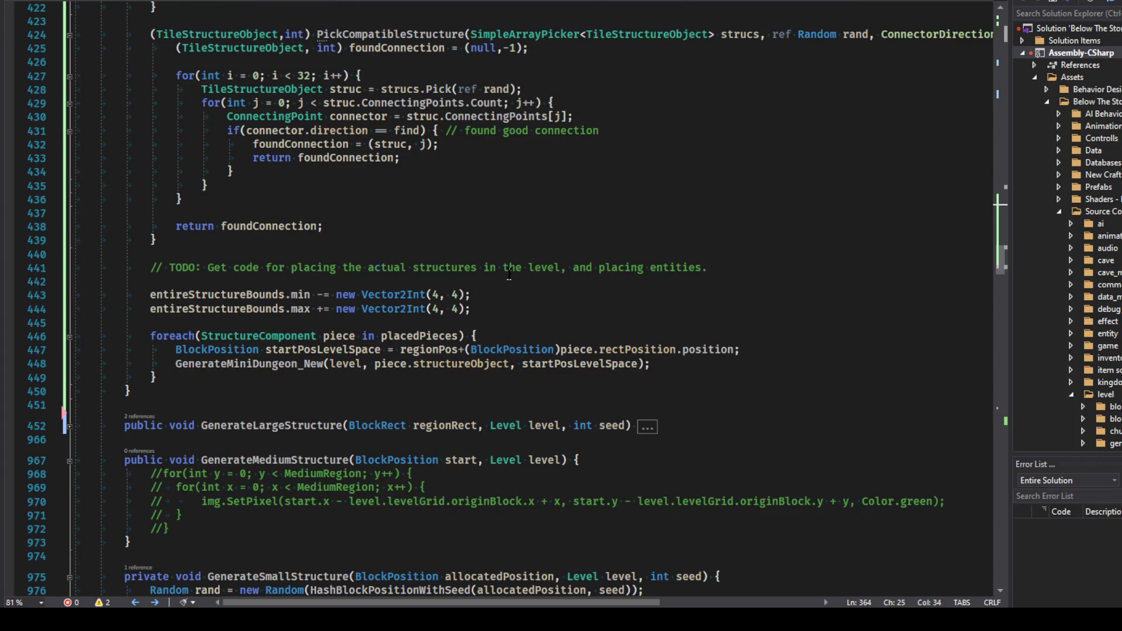
scroll(509, 275, down, 2)
scroll(507, 270, up, 6)
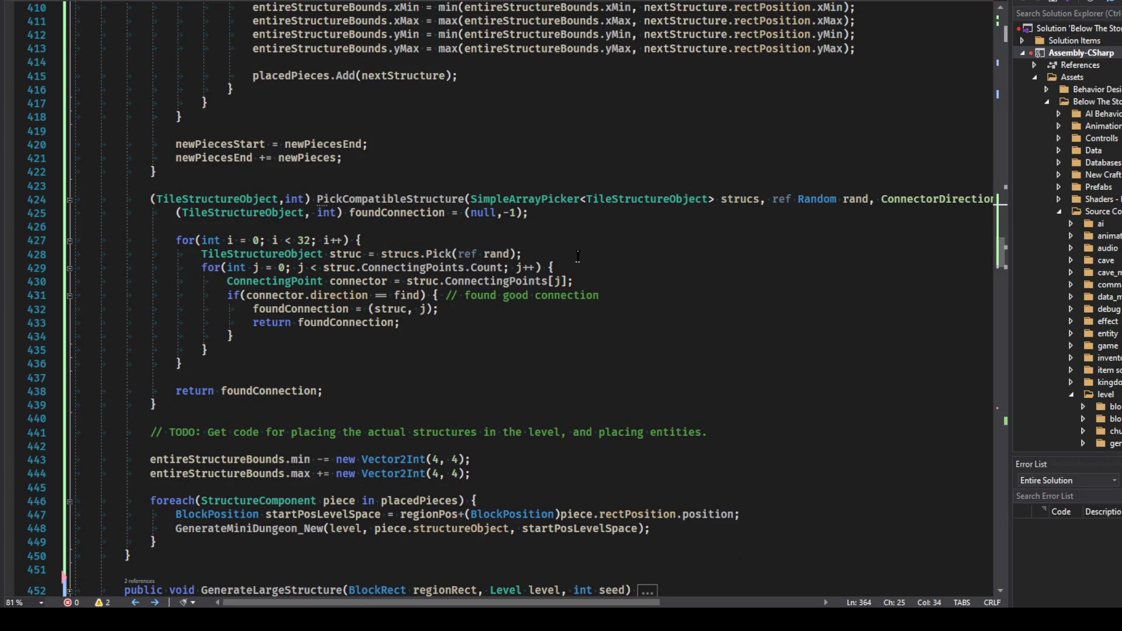
key(alt+Tab)
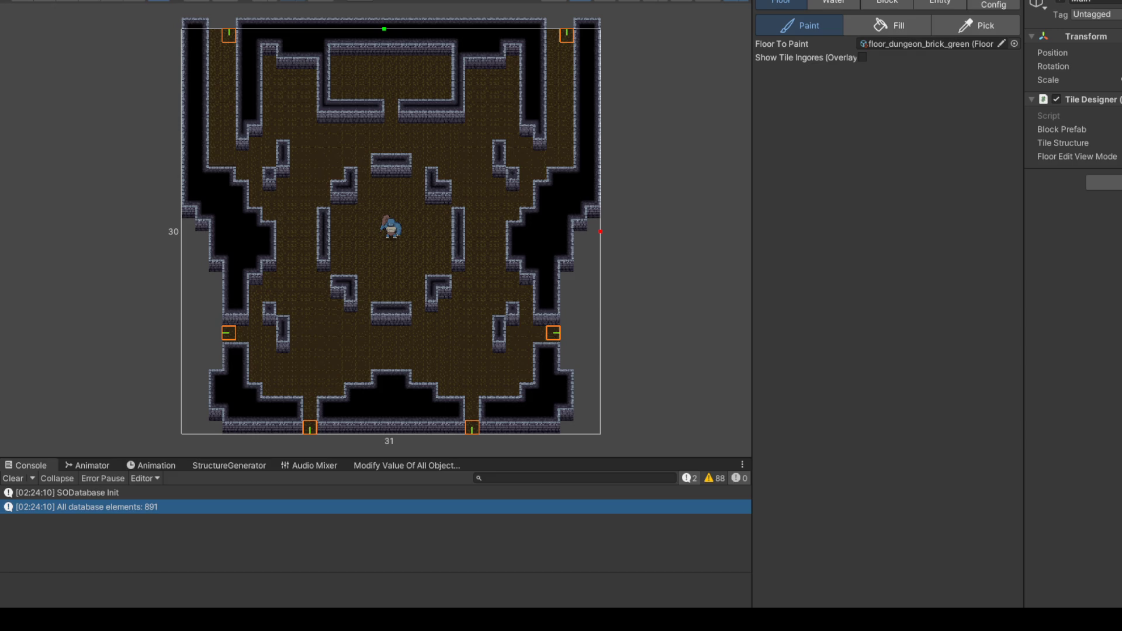
key(XF86AudioLowerVolume)
scroll(62, 26, down, 6)
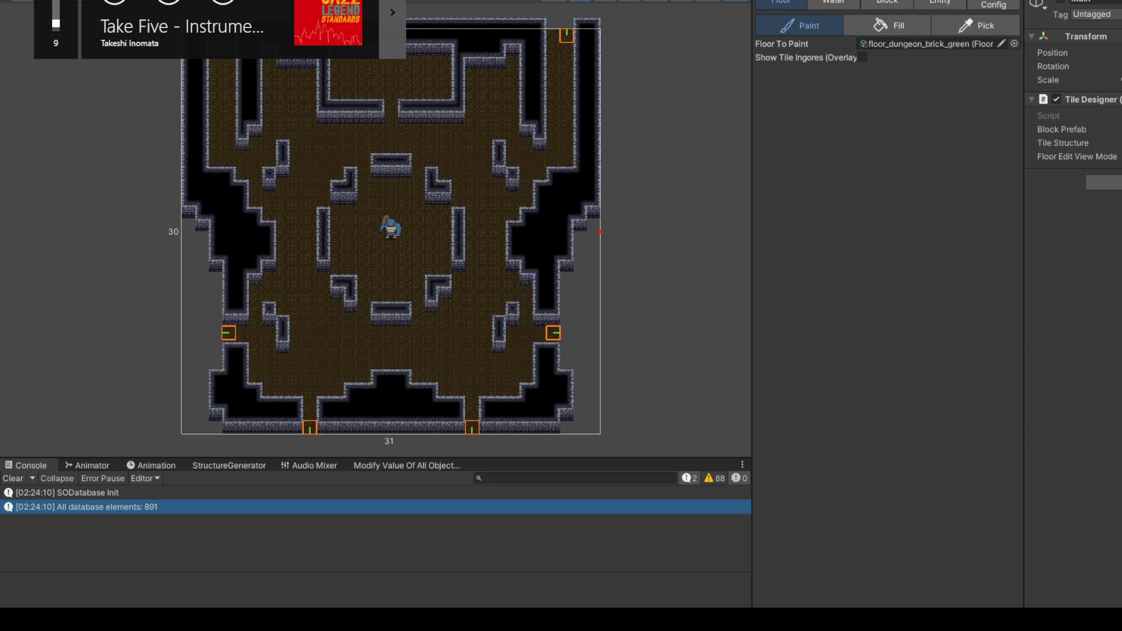
key(XF86AudioNext)
key(XF86AudioLowerVolume)
key(XF86AudioLowerVolume)
key(XF86AudioLowerVolume)
scroll(57, 22, up, 8)
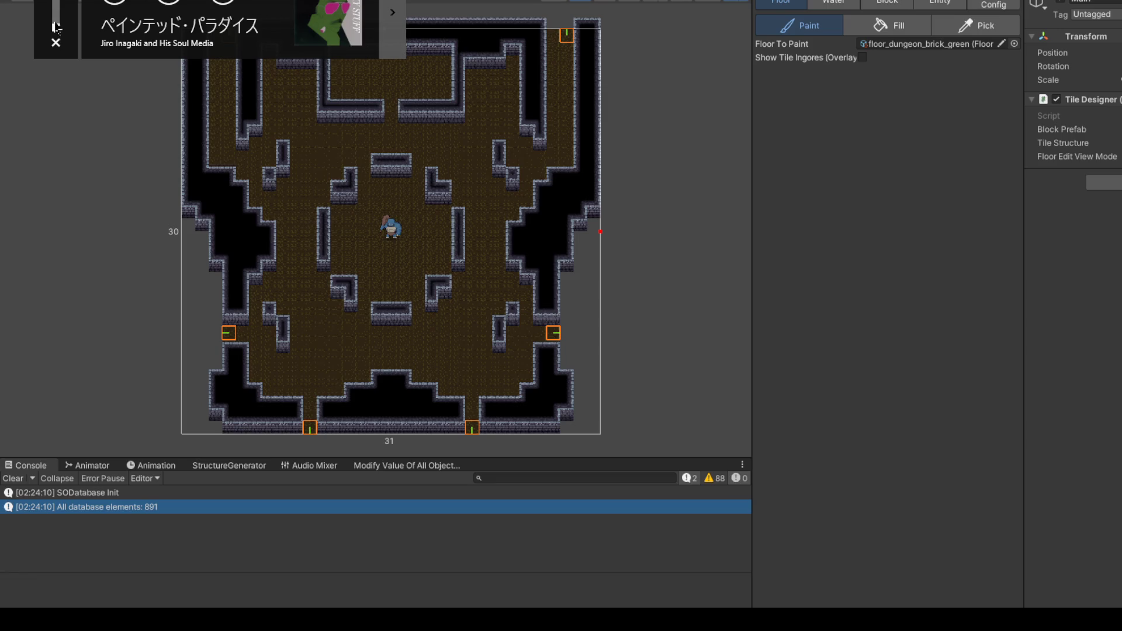
scroll(56, 22, down, 1)
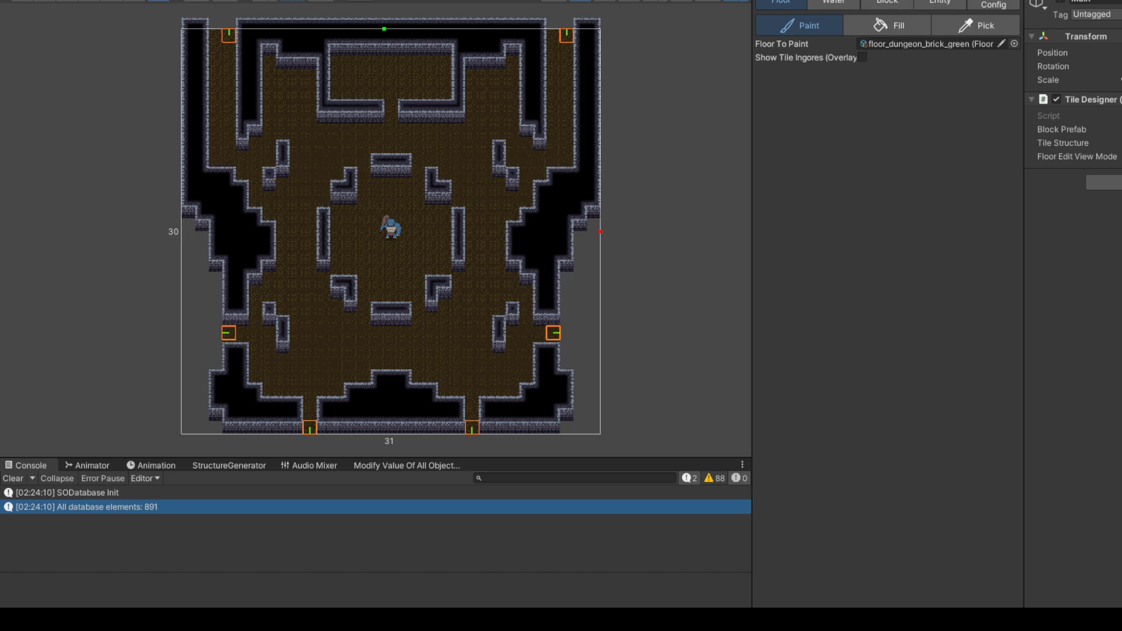
key(XF86AudioLowerVolume)
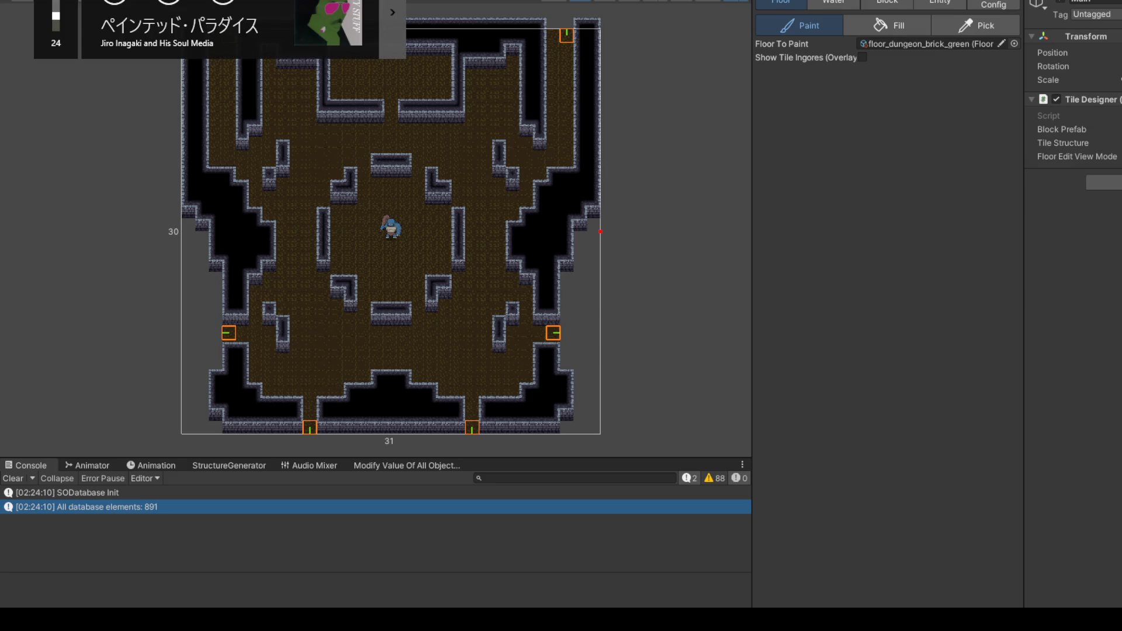
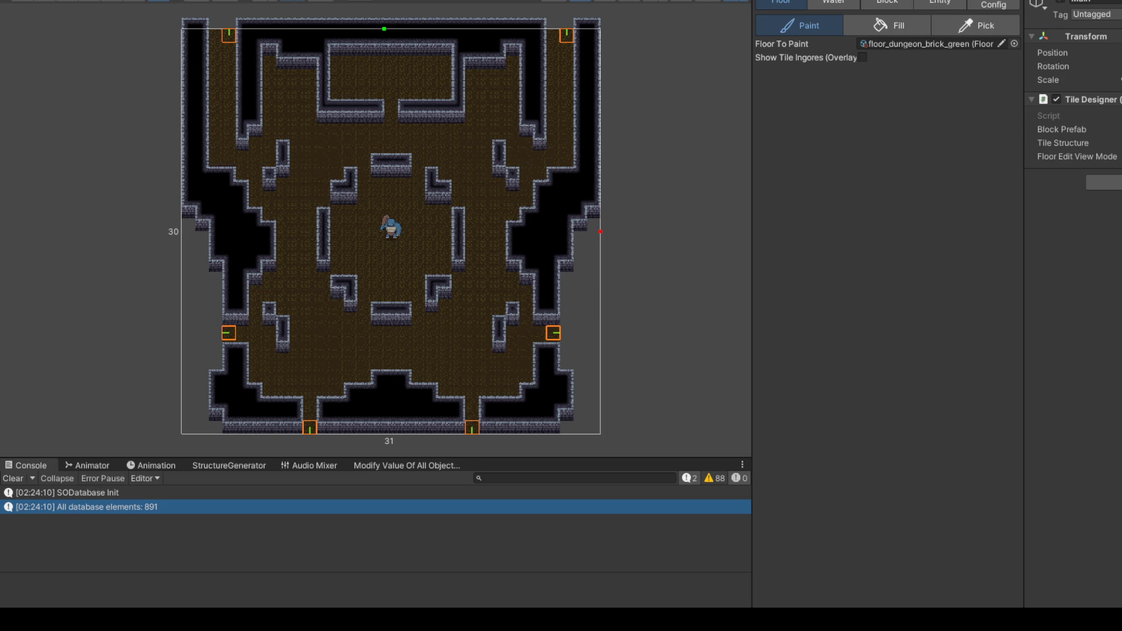
Step: Clear the Console log and zoom the Scene view in on the 31×30 dungeon room
click(13, 479)
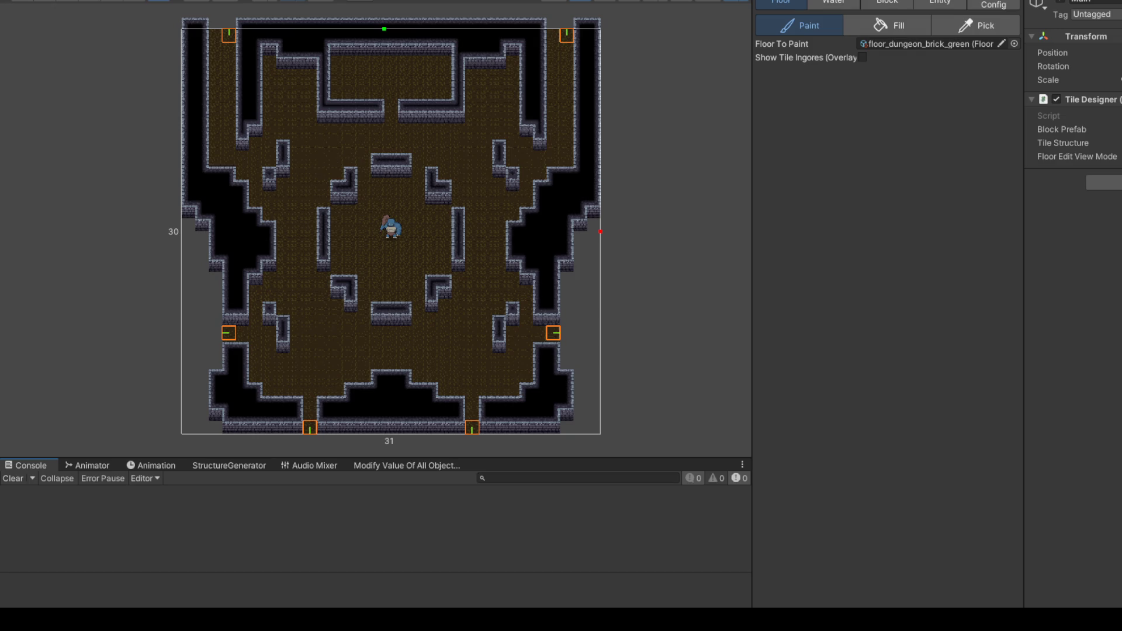
scroll(376, 95, up, 3)
scroll(372, 120, down, 5)
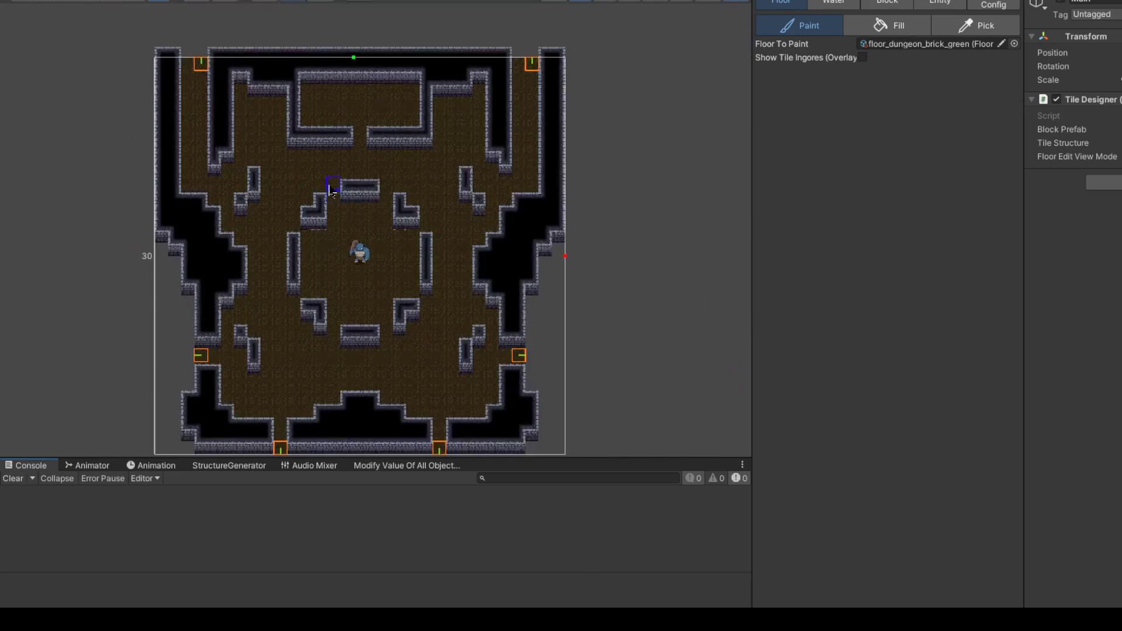
scroll(327, 187, down, 3)
scroll(313, 188, up, 4)
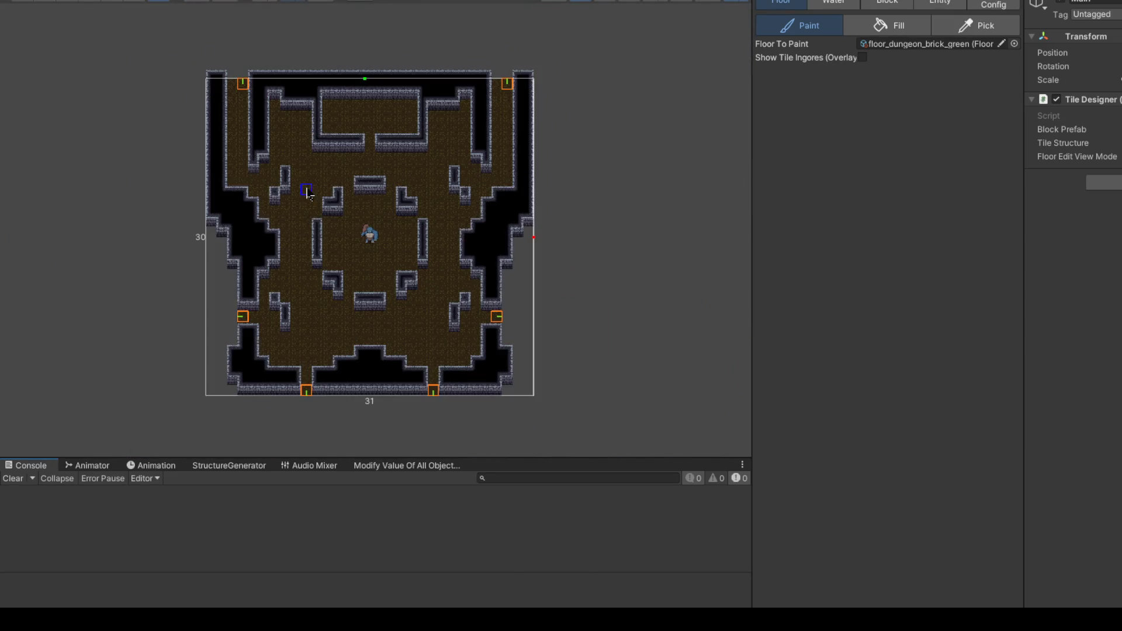
scroll(401, 215, up, 2)
scroll(400, 216, down, 3)
scroll(420, 223, up, 5)
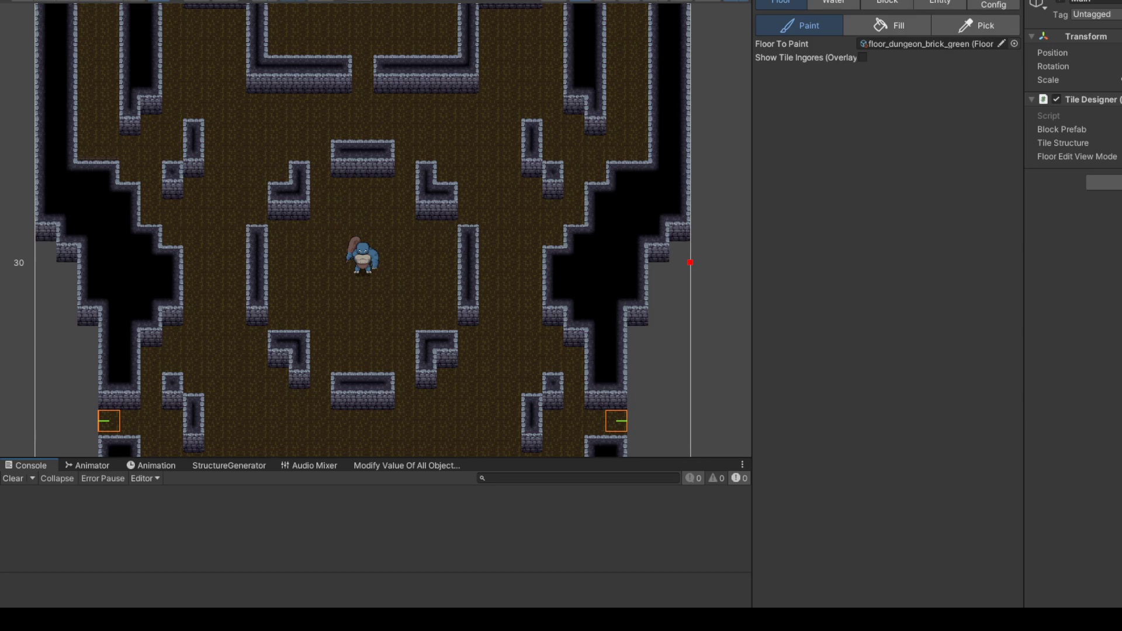
Step: Cycle through the Water, Block and Entity tile modes, ending on Config's six connecting points
click(833, 4)
click(878, 5)
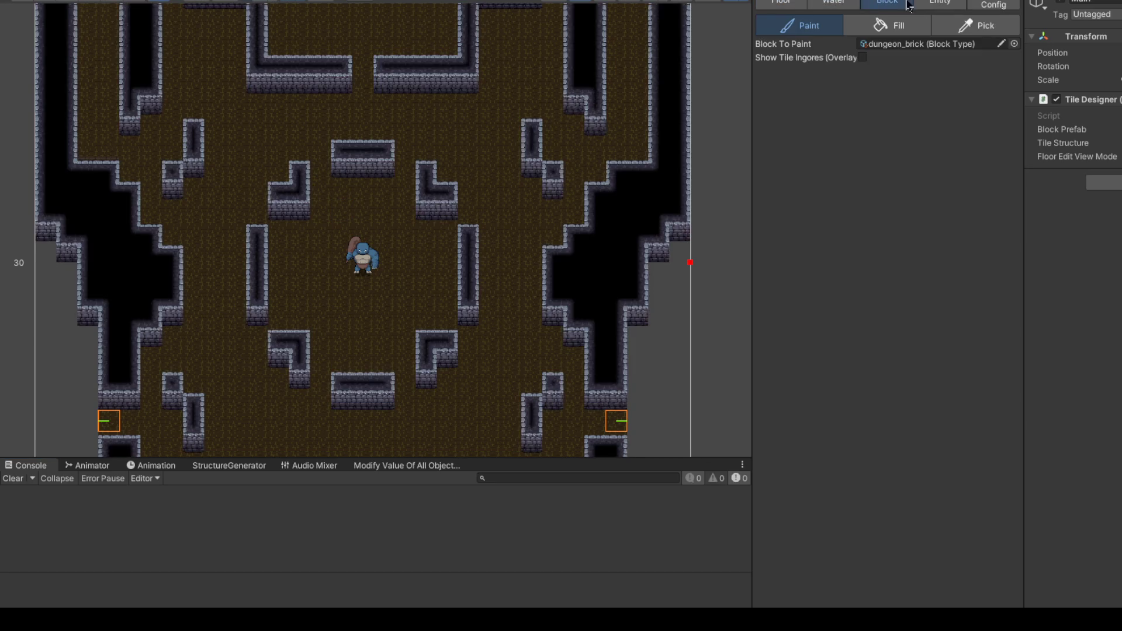
click(936, 4)
click(987, 4)
click(939, 3)
click(989, 5)
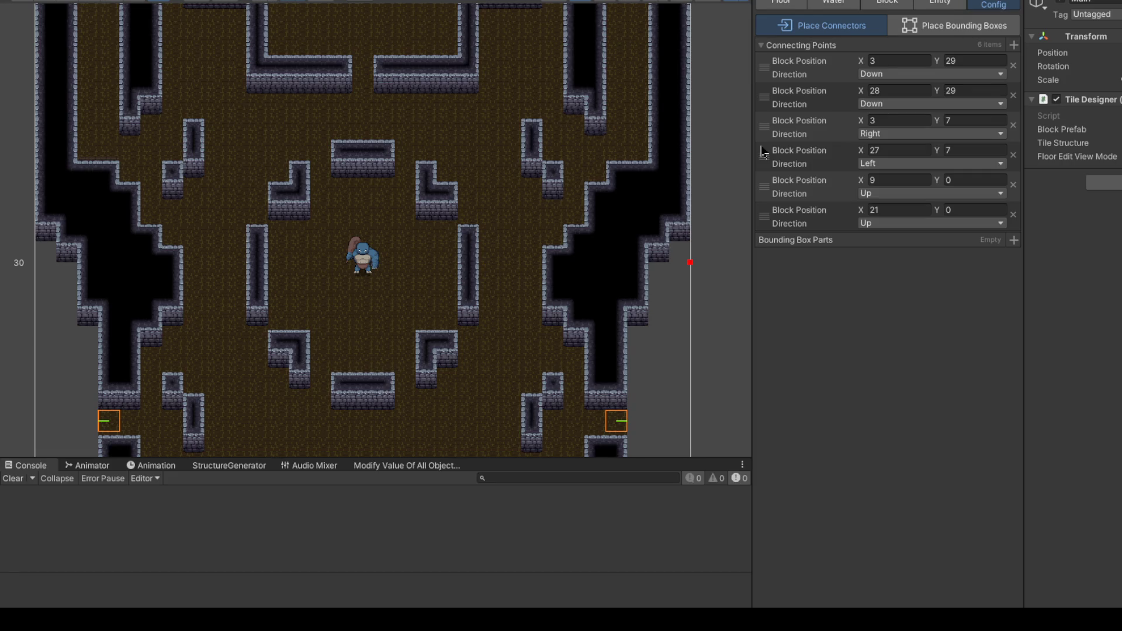
Step: Launch GitHub Desktop from Windows Search by searching 'gi'
key(super)
text(got)
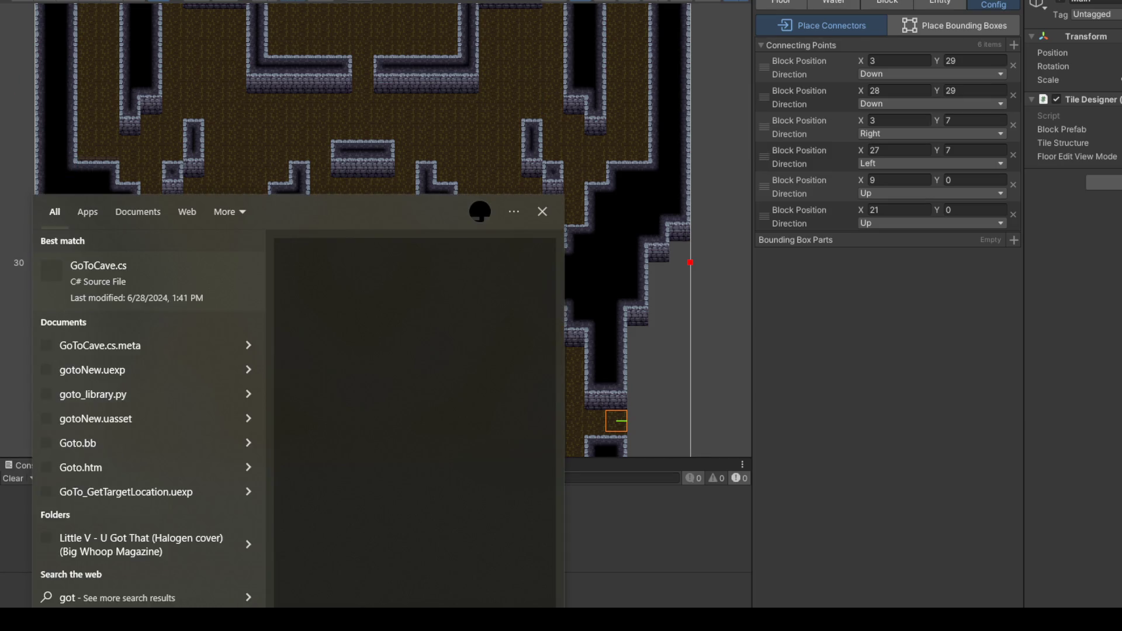
key(BackSpace)
key(BackSpace)
text(i)
key(Return)
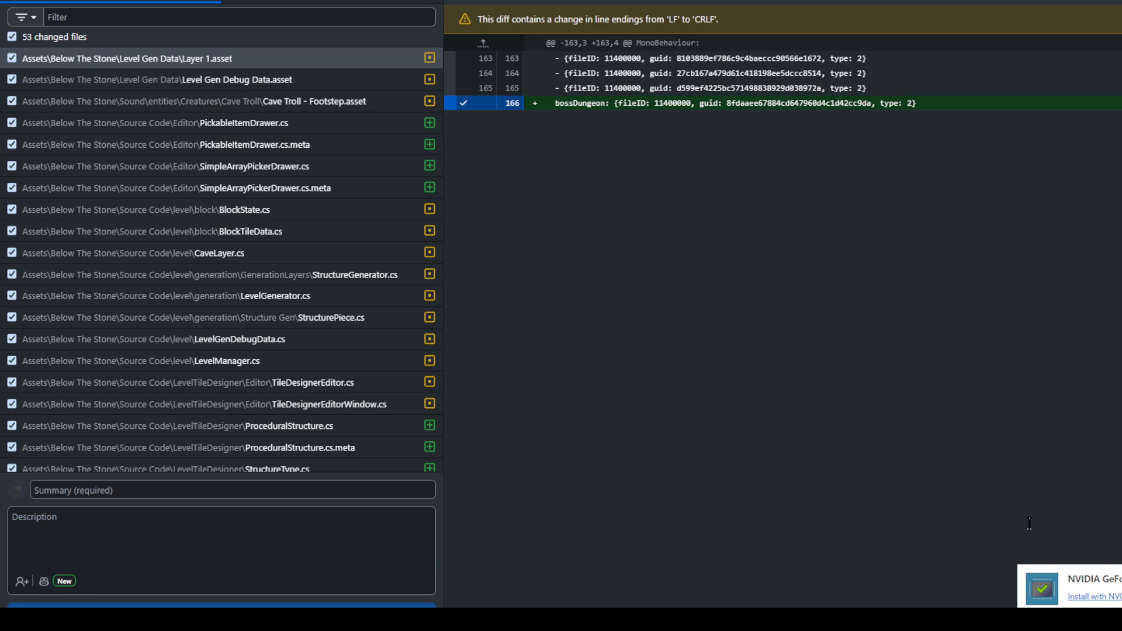
Step: Discard the changes to Level Gen Debug Data.asset
click(307, 80)
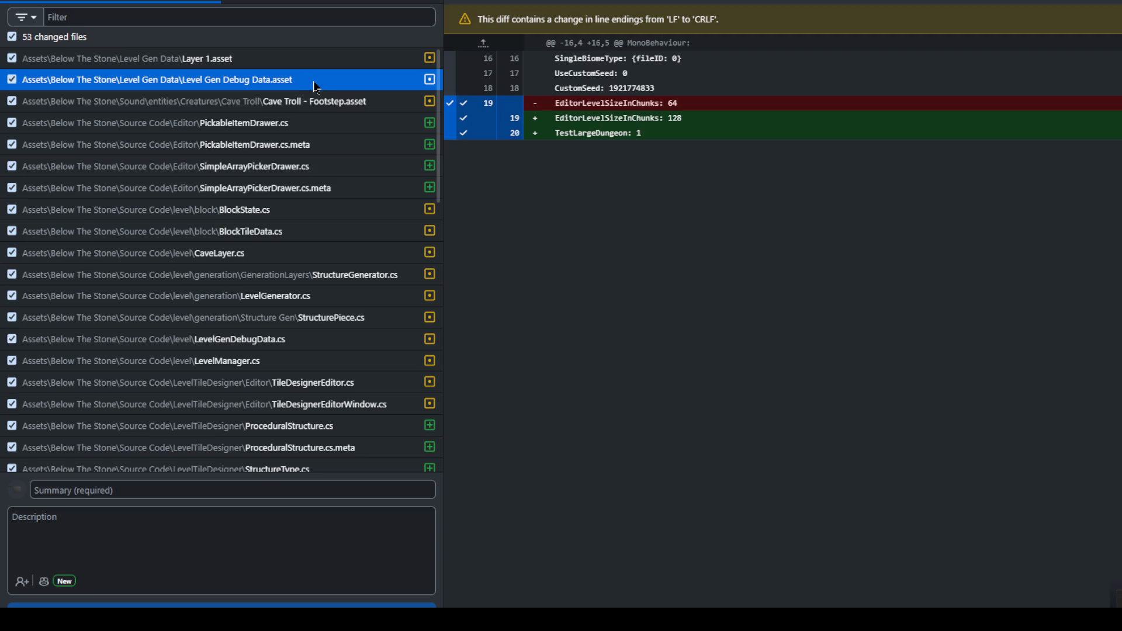
right_click(315, 86)
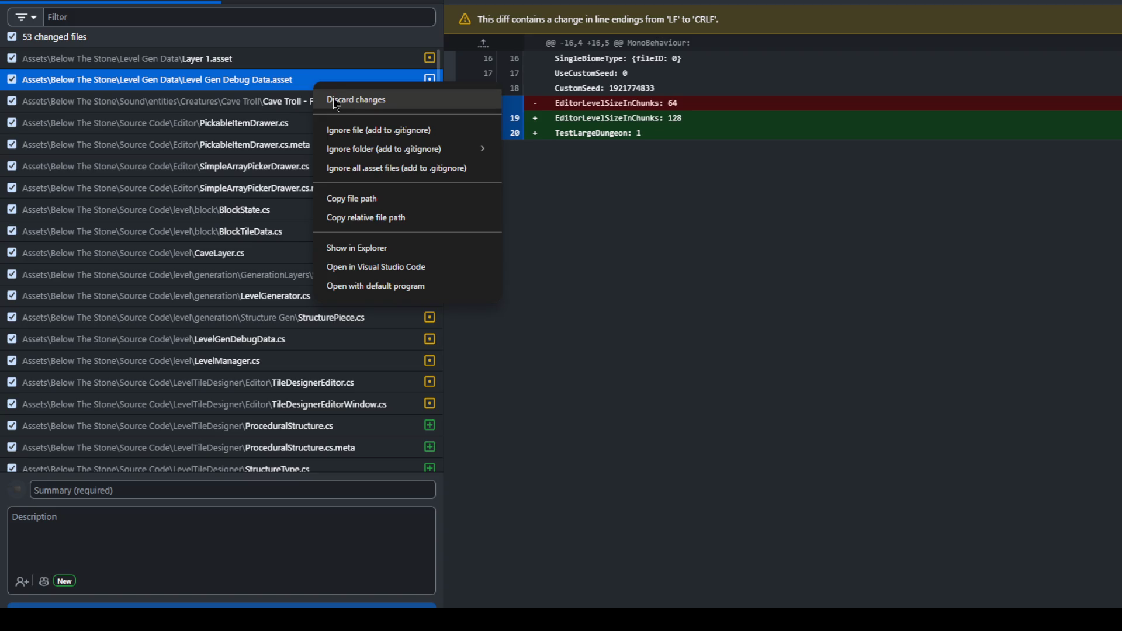
key(Escape)
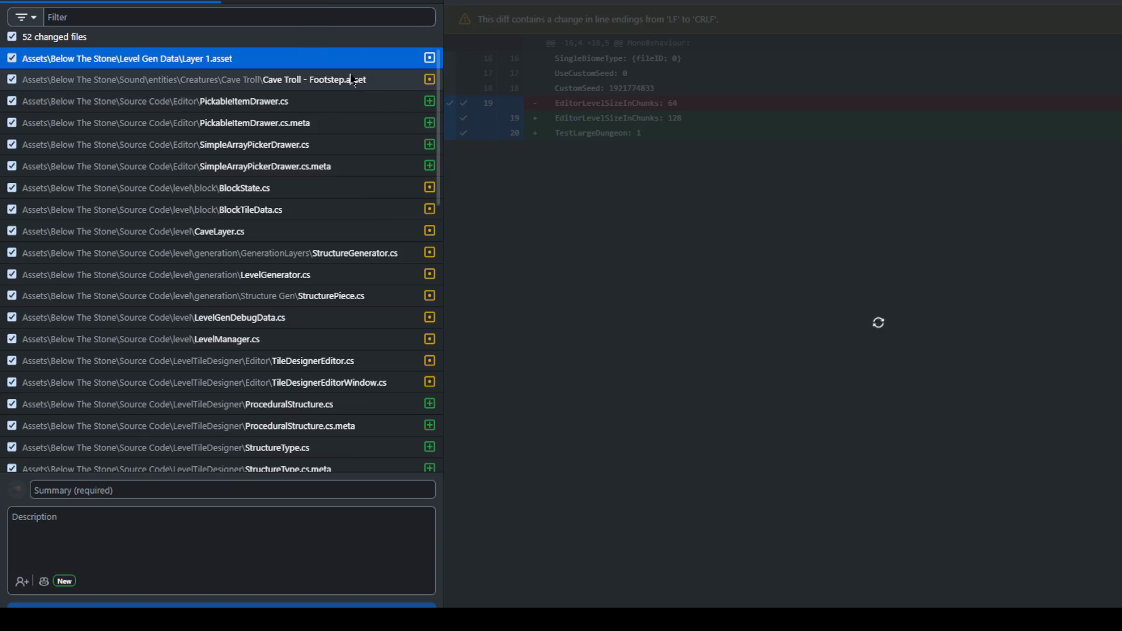
Step: Discard the Cave Troll - Footstep.asset changes, then view PickableItemDrawer.cs's diff
click(336, 87)
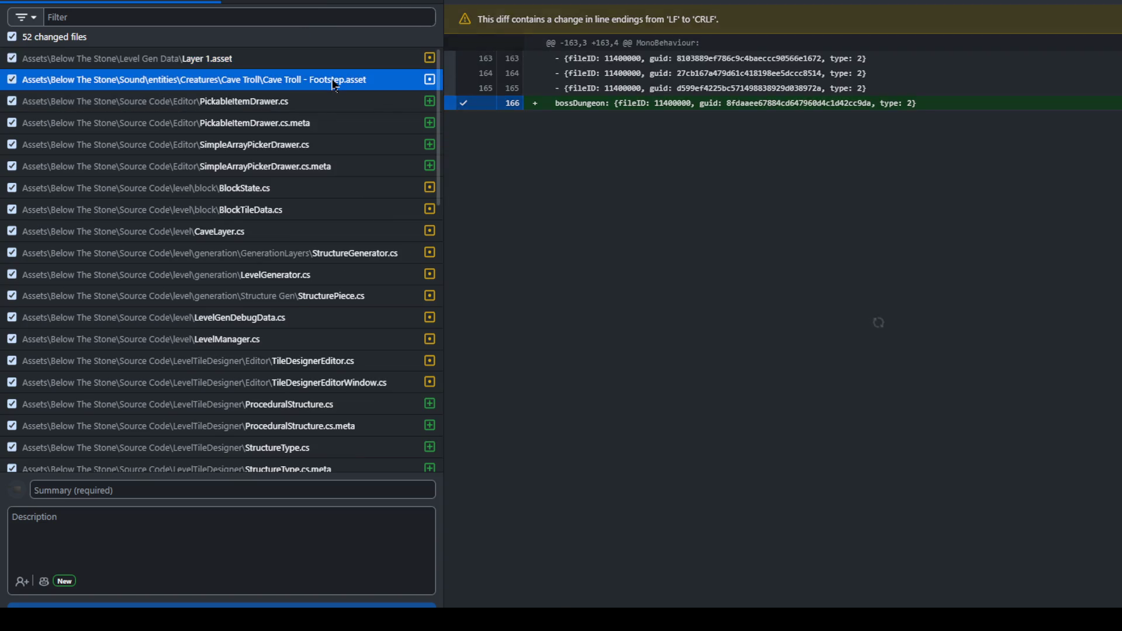
right_click(330, 85)
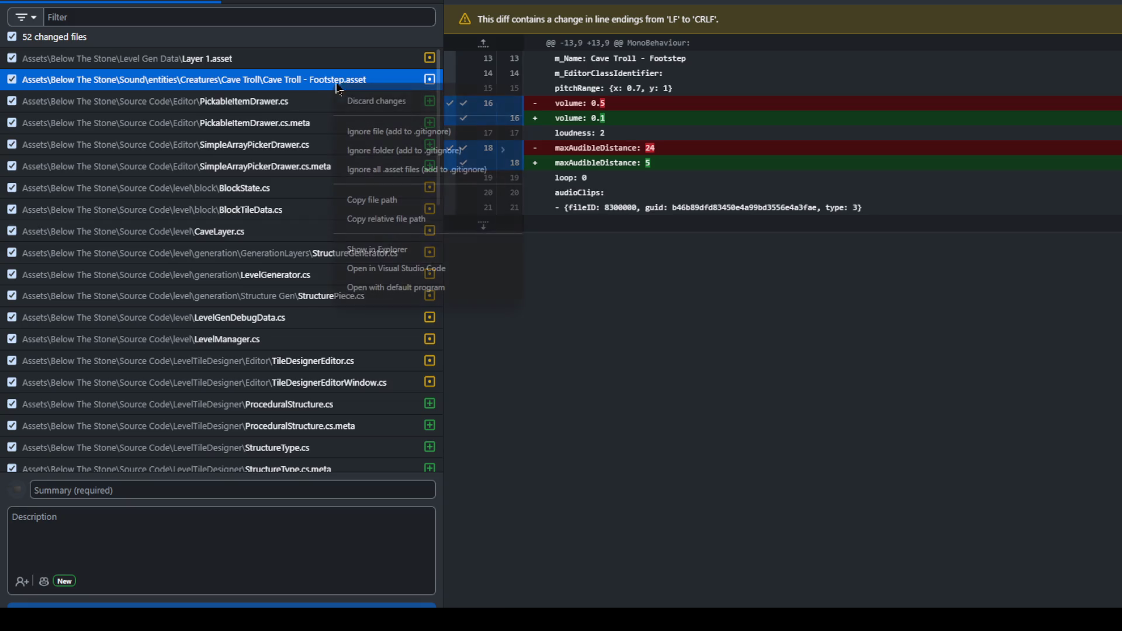
key(Escape)
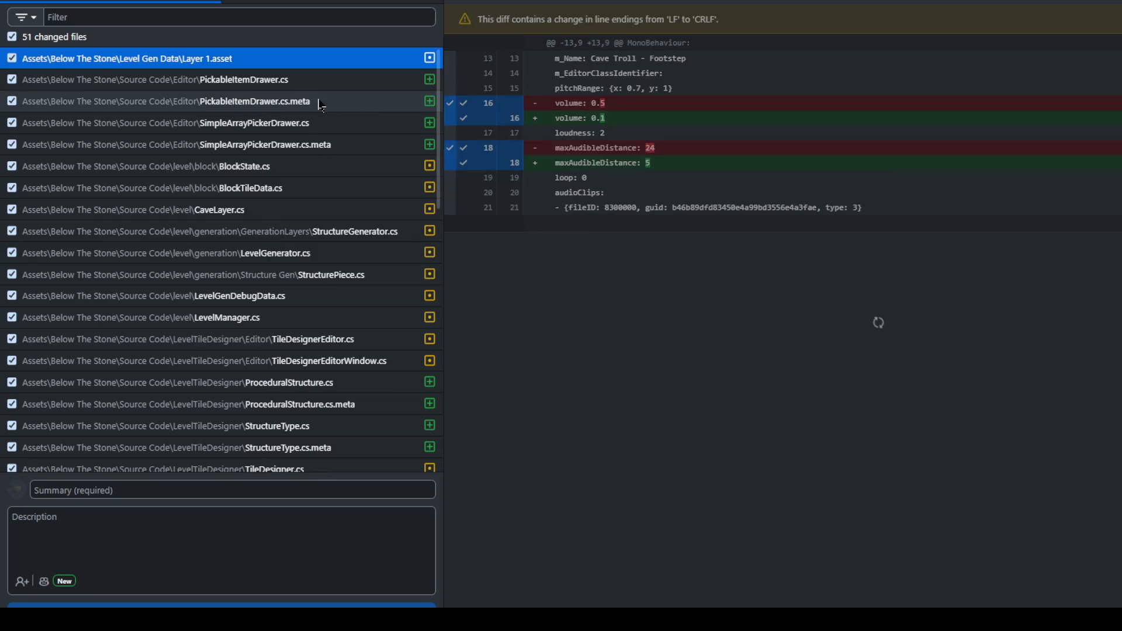
click(272, 86)
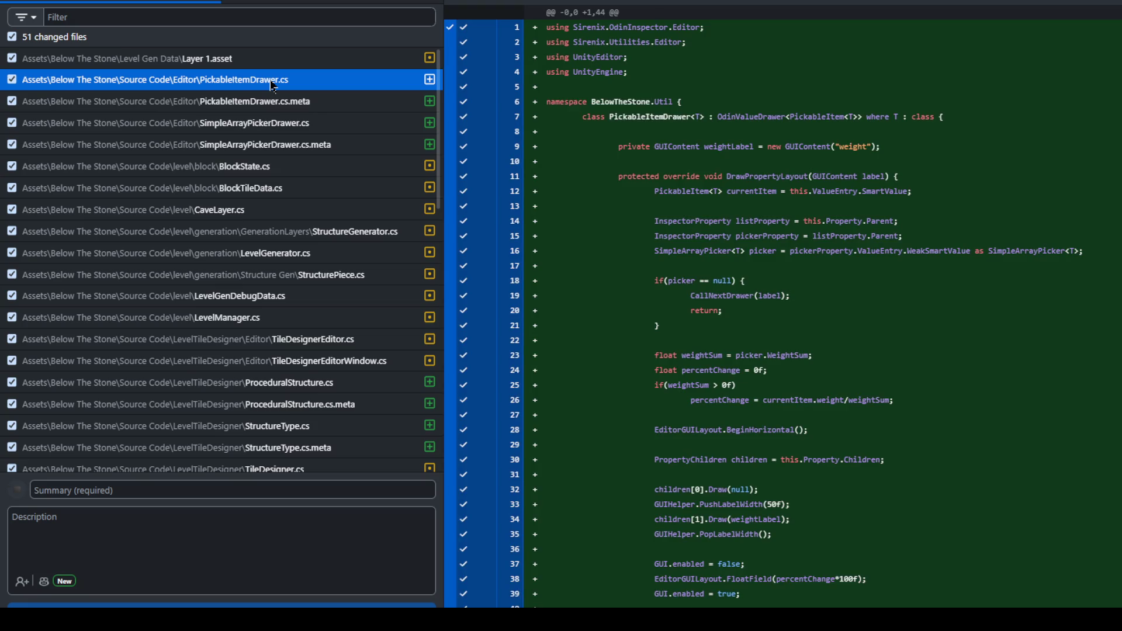
Step: Review diffs from PickableItemDrawer.cs.meta through BlockTileData.cs, CaveLayer.cs and StructureGenerator.cs
click(275, 101)
click(282, 124)
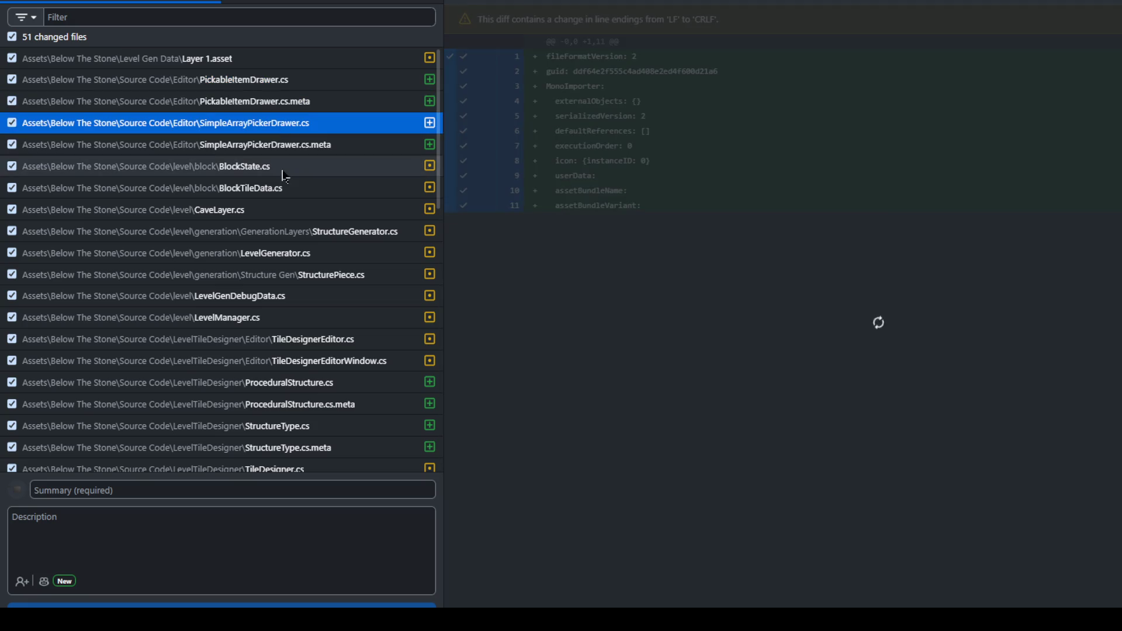
key(Down)
key(Down)
key(Down)
key(Up)
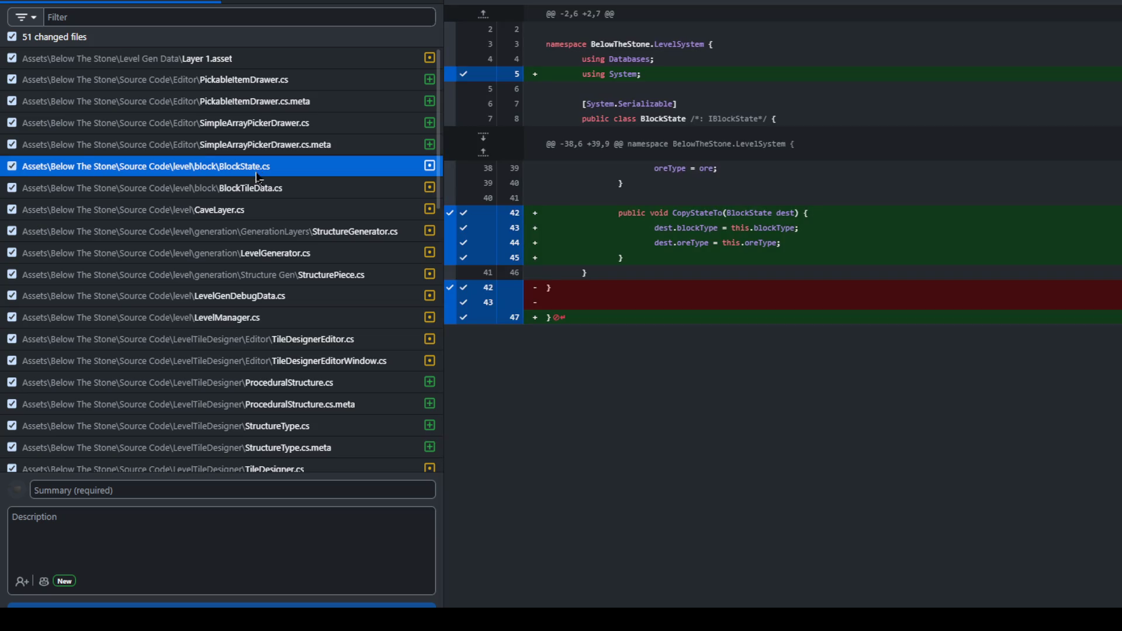
click(246, 190)
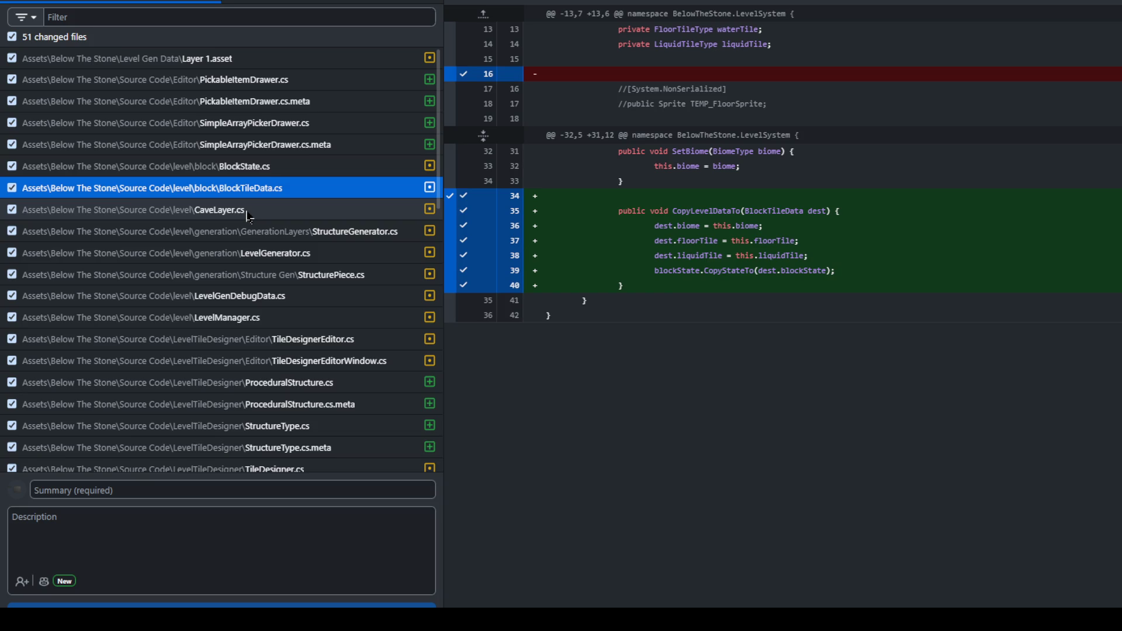
click(247, 211)
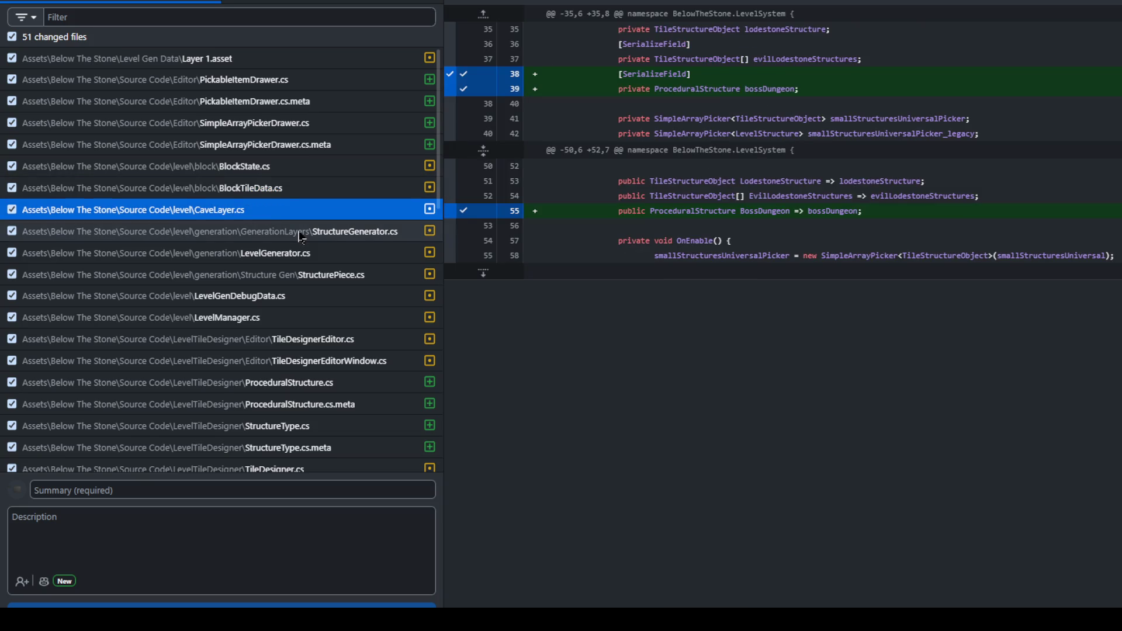
click(321, 236)
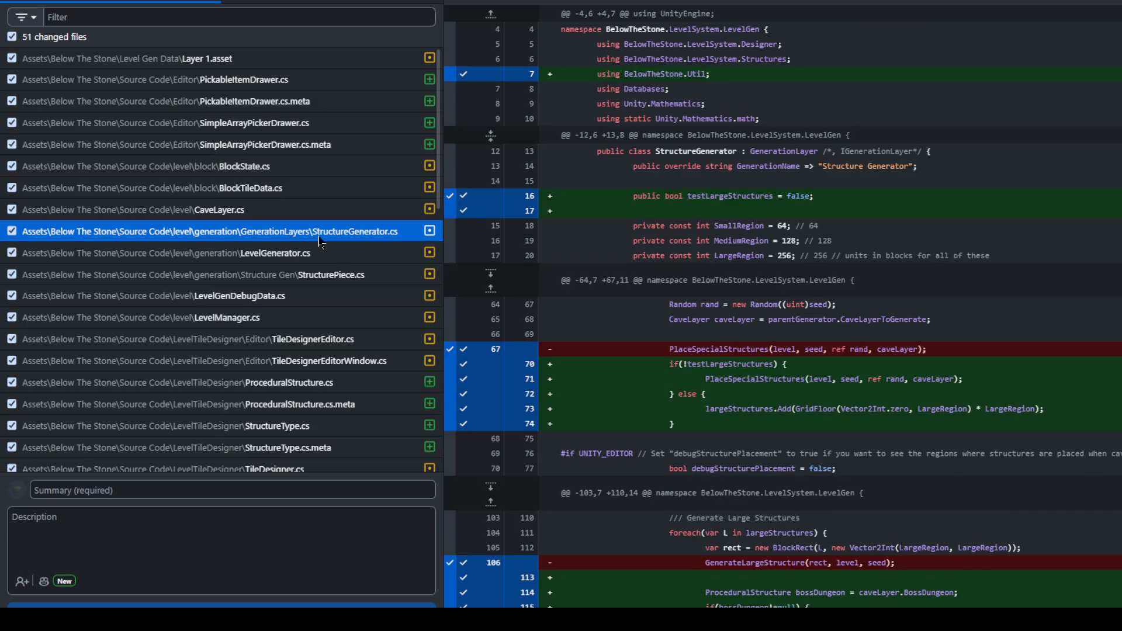
Step: Review the LevelGenerator, StructurePiece, LevelGenDebugData, LevelManager and TileDesignerEditor .cs diffs
click(341, 254)
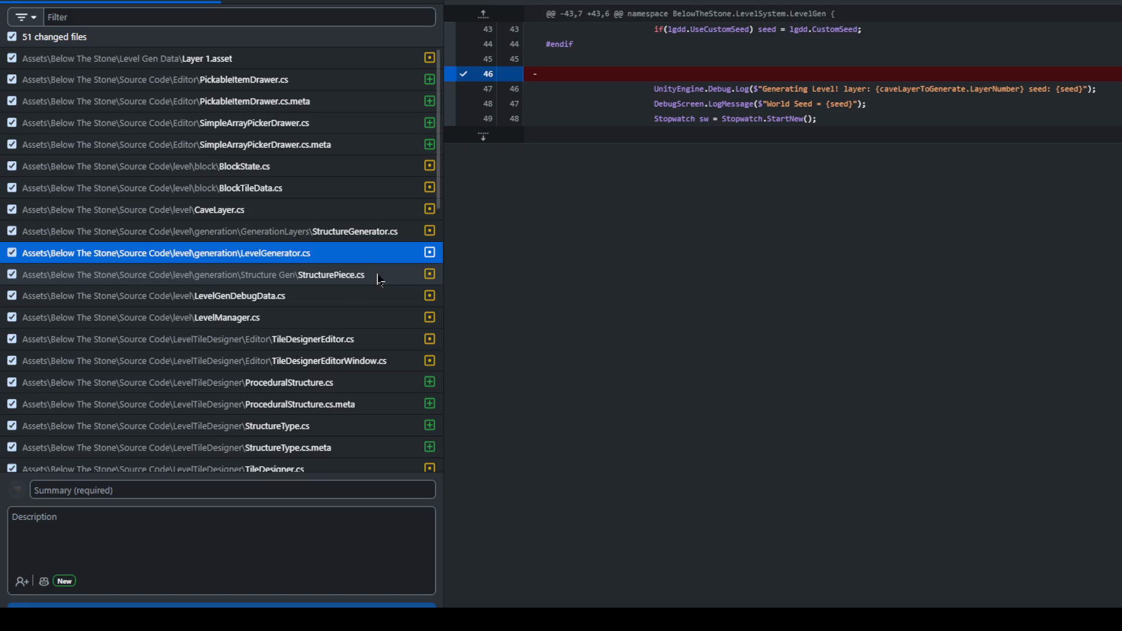
click(372, 277)
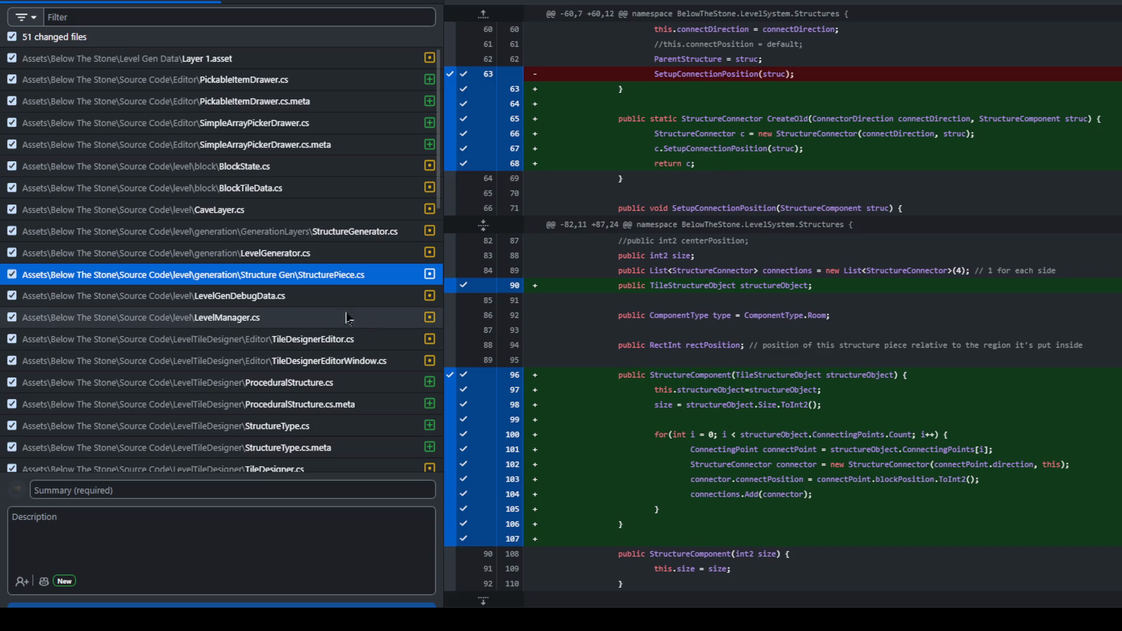
click(326, 301)
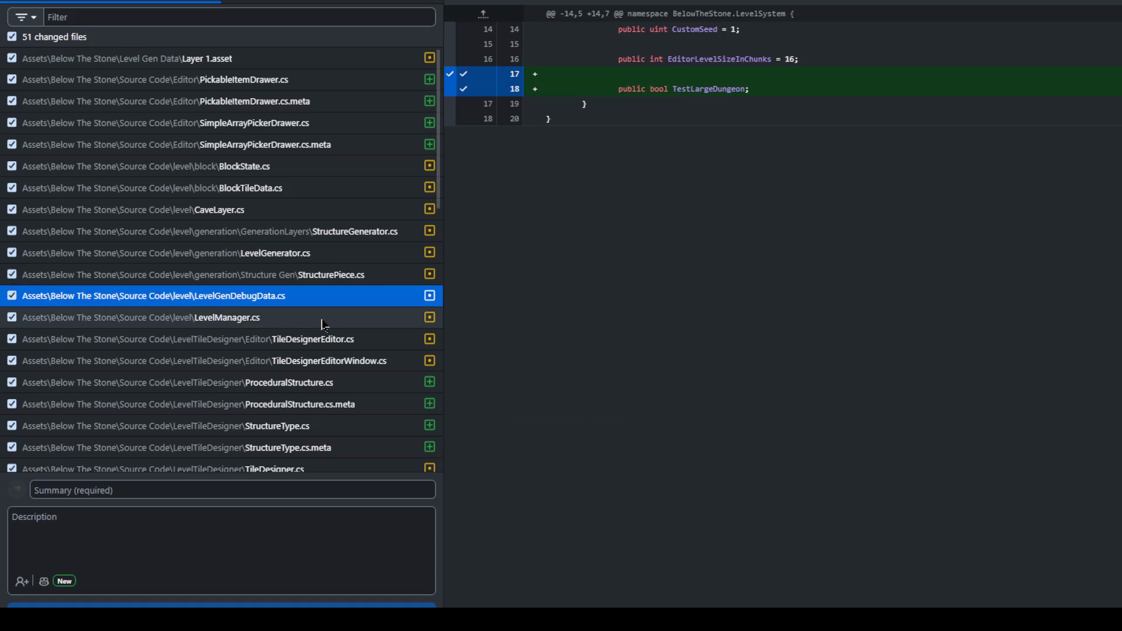
click(324, 324)
click(332, 302)
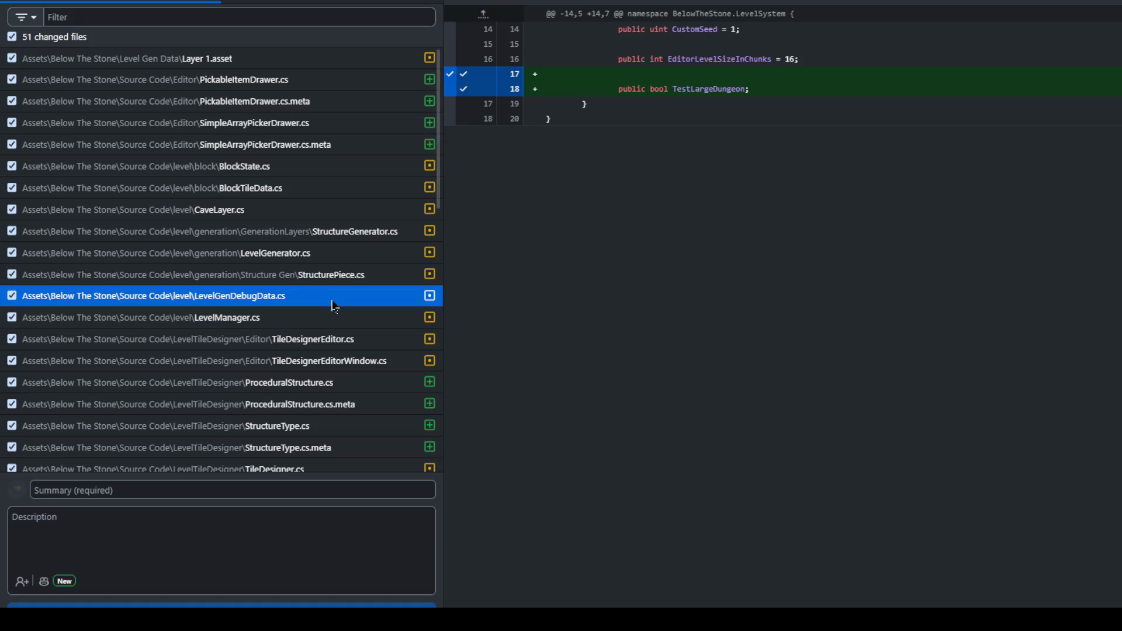
click(310, 320)
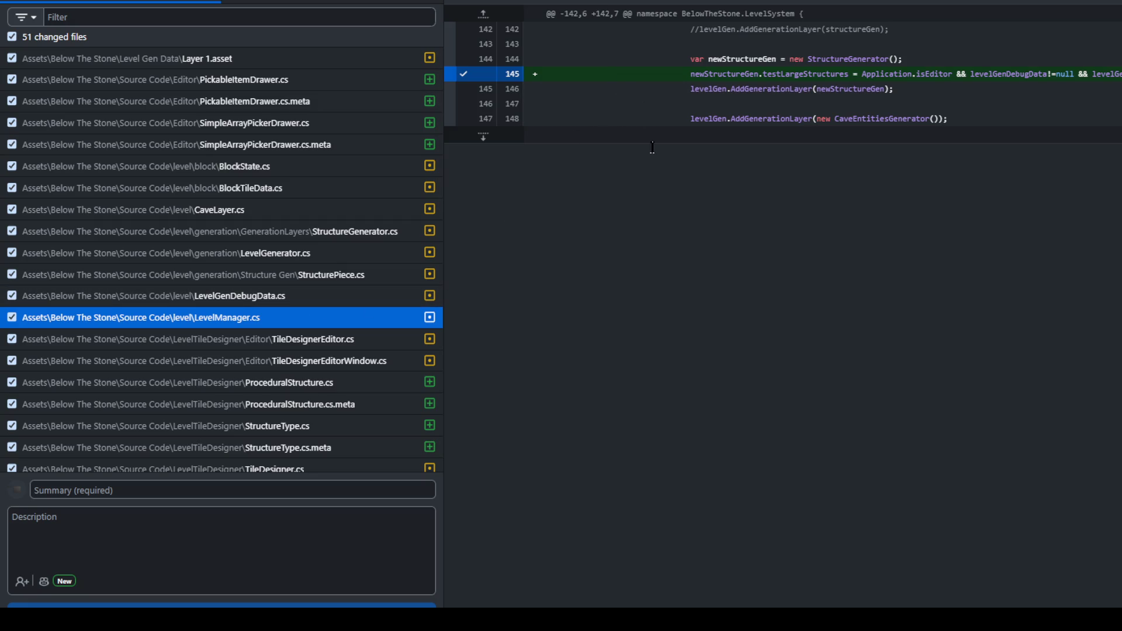
click(318, 340)
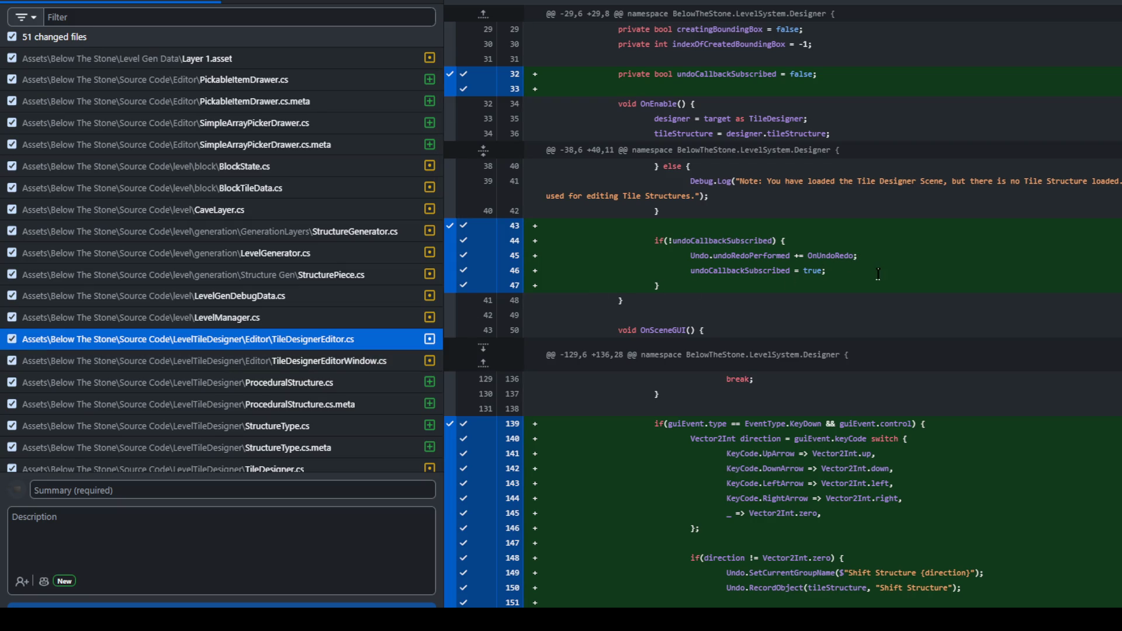
Step: Scroll through the TileDesignerEditor.cs diff, then bring up Visual Studio's structure-shift code
scroll(880, 273, down, 5)
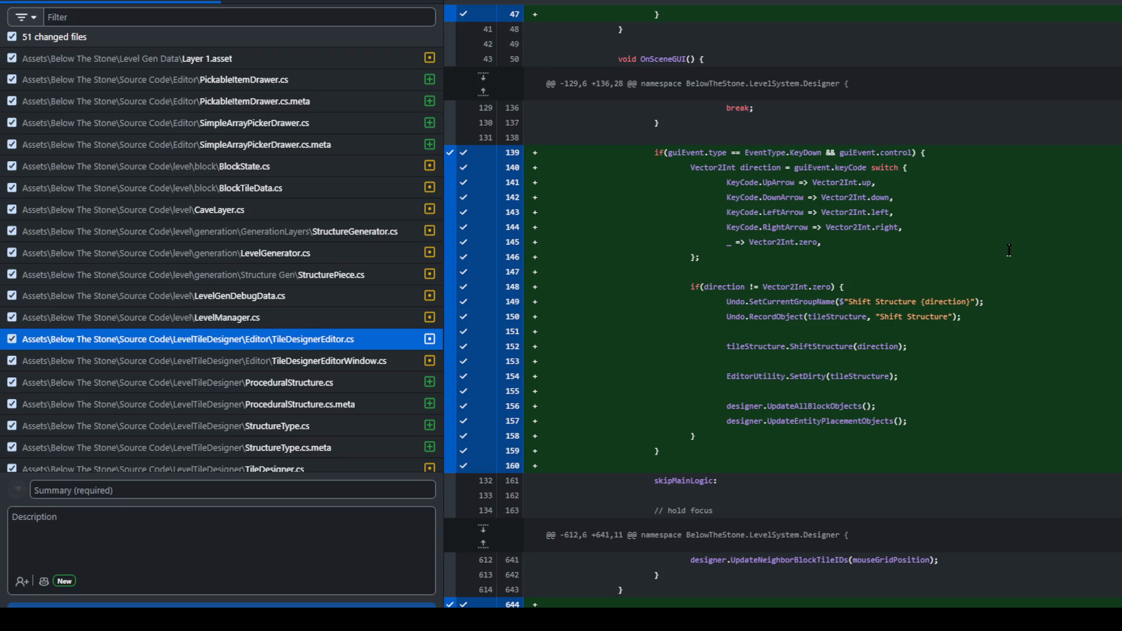
key(alt+Tab)
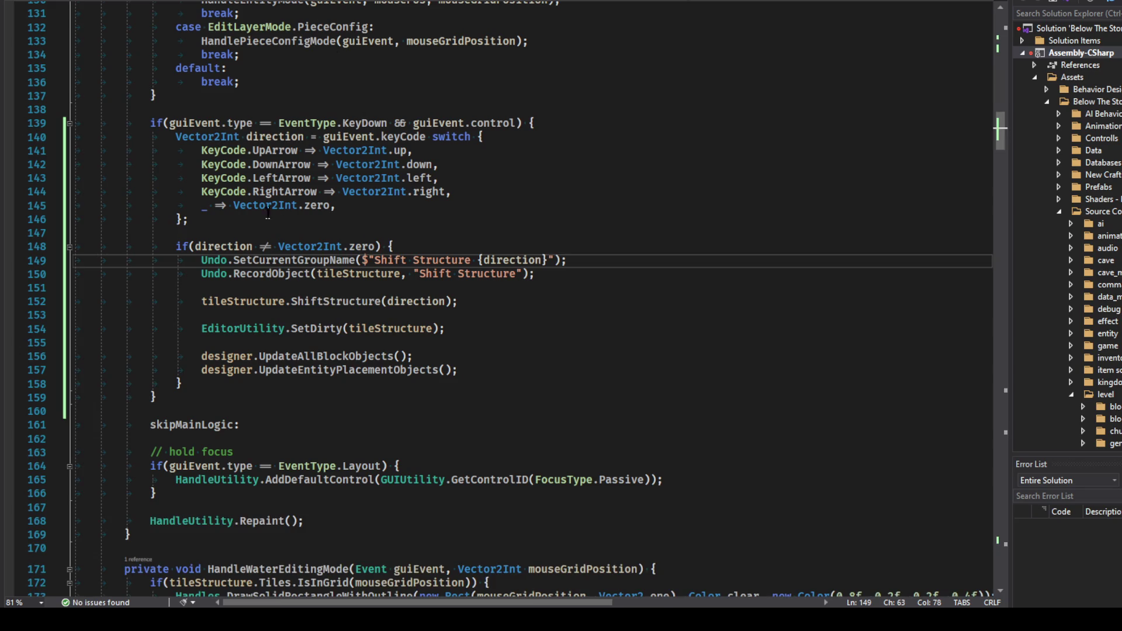
Step: Delete the stray blank lines around SetDirty in the Shift Structure block, then return to GitHub Desktop
click(356, 315)
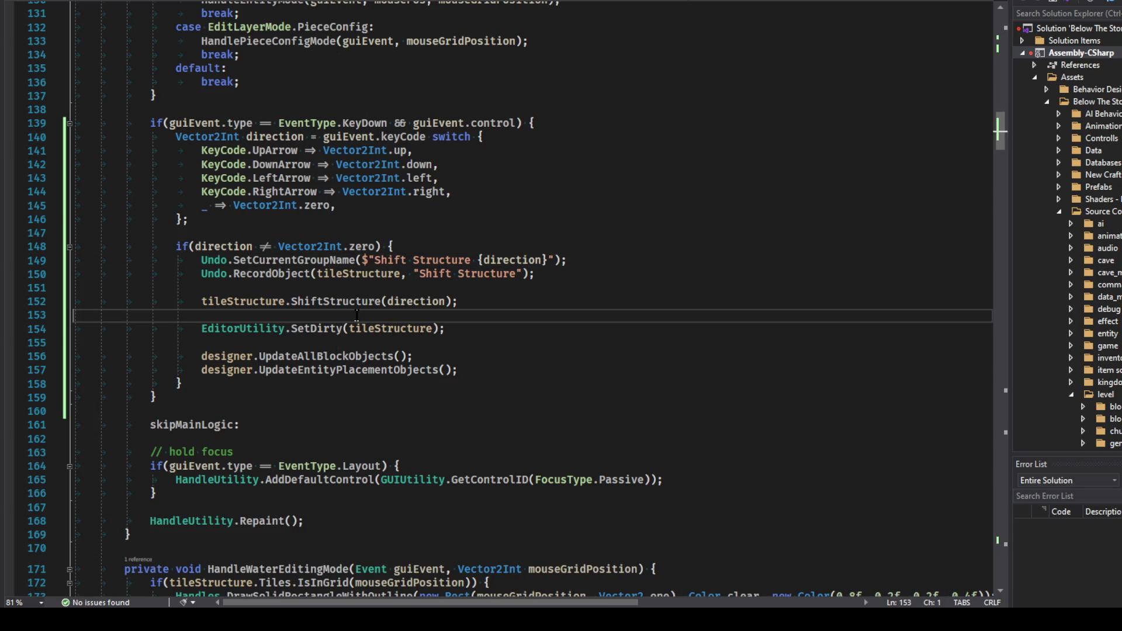
key(Delete)
key(End)
key(Delete)
key(Up)
key(Up)
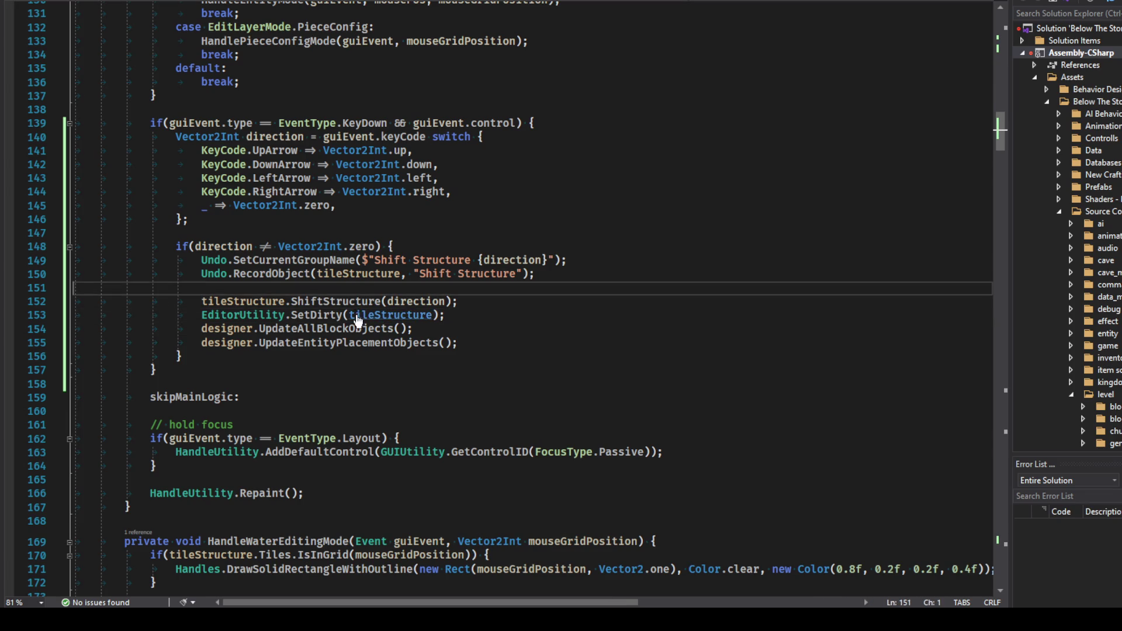
key(BackSpace)
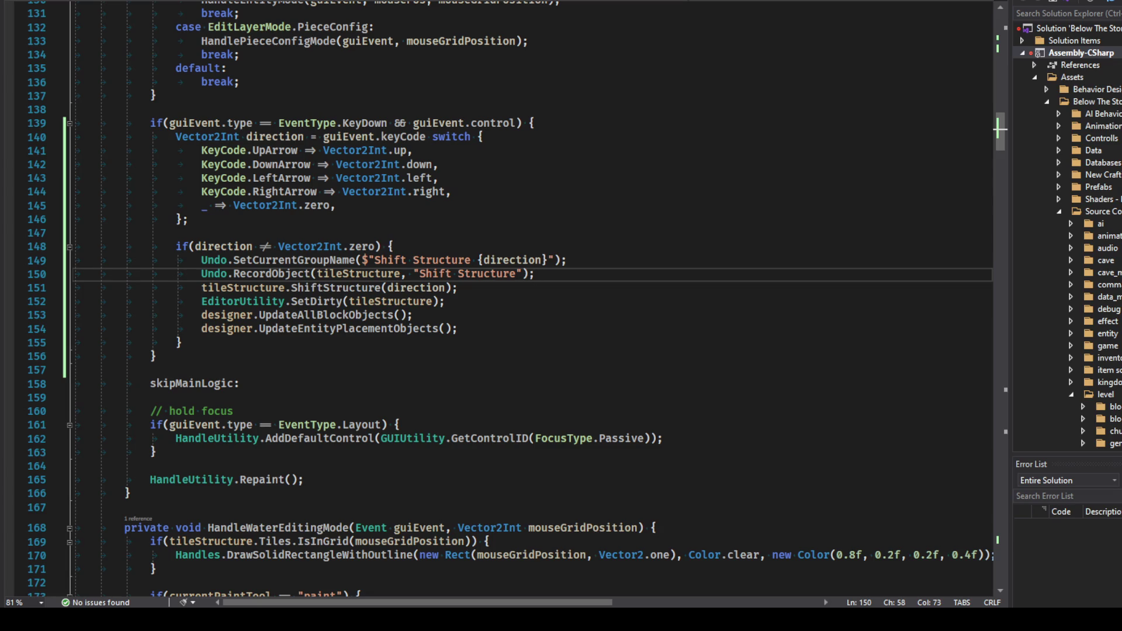
key(alt+Tab)
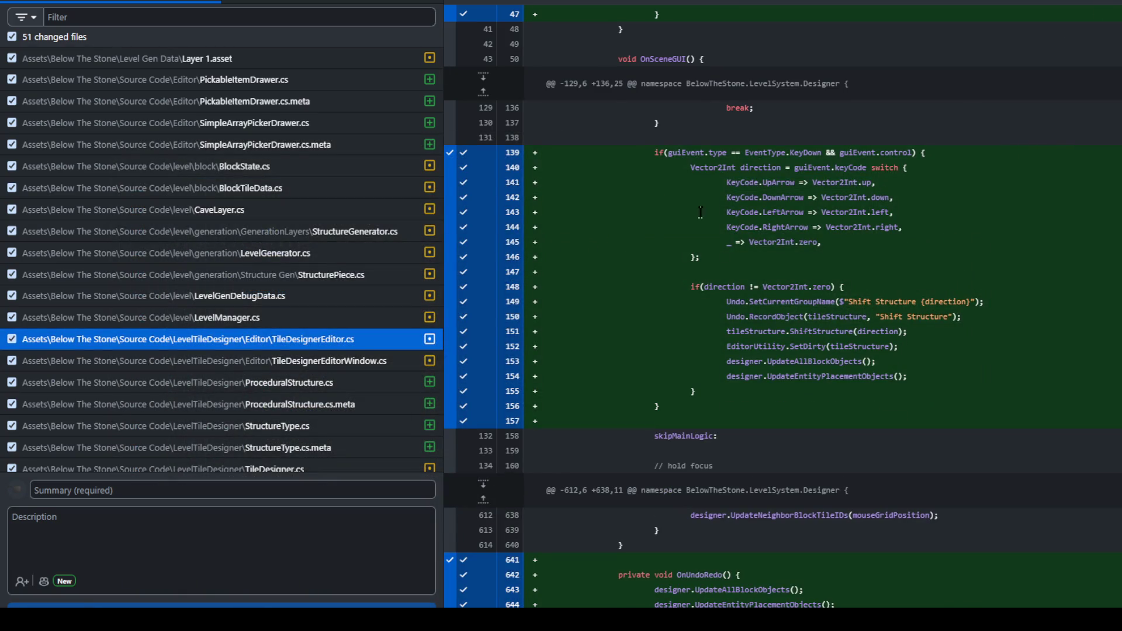
Step: Compare the TileDesignerEditor.cs and TileDesignerEditorWindow.cs diffs, then select ProceduralStructure.cs
click(363, 367)
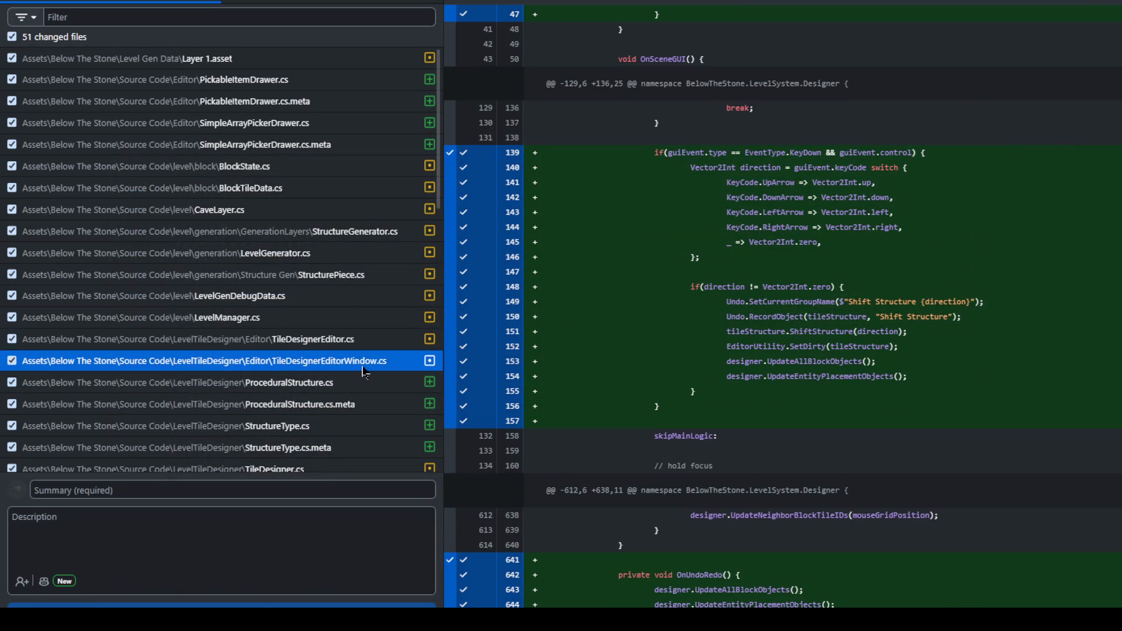
key(Up)
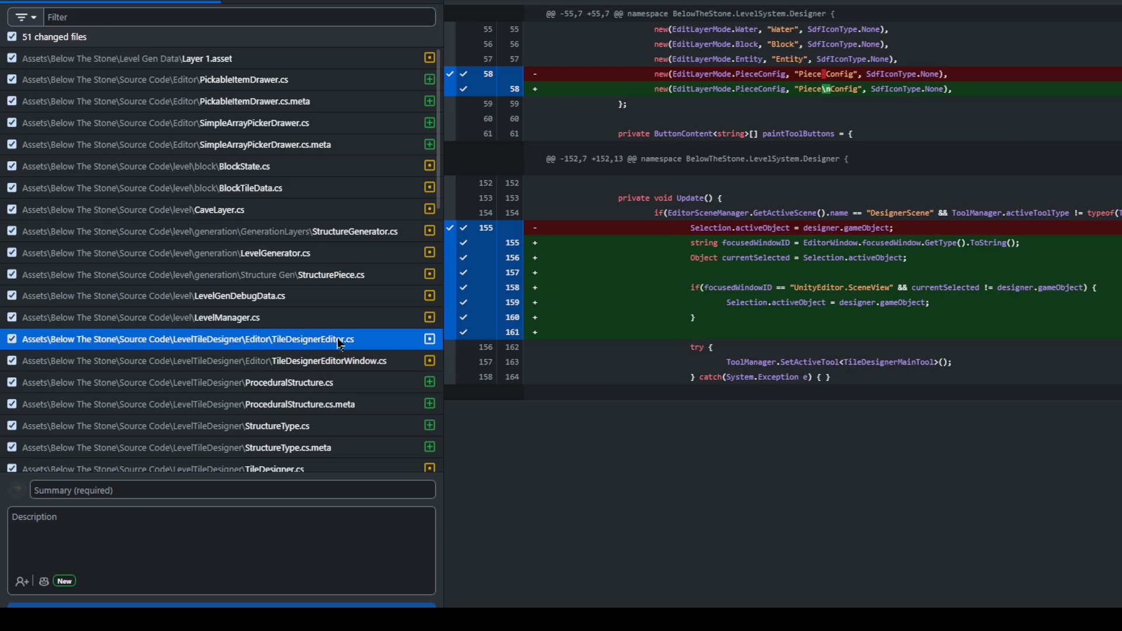
scroll(744, 350, down, 5)
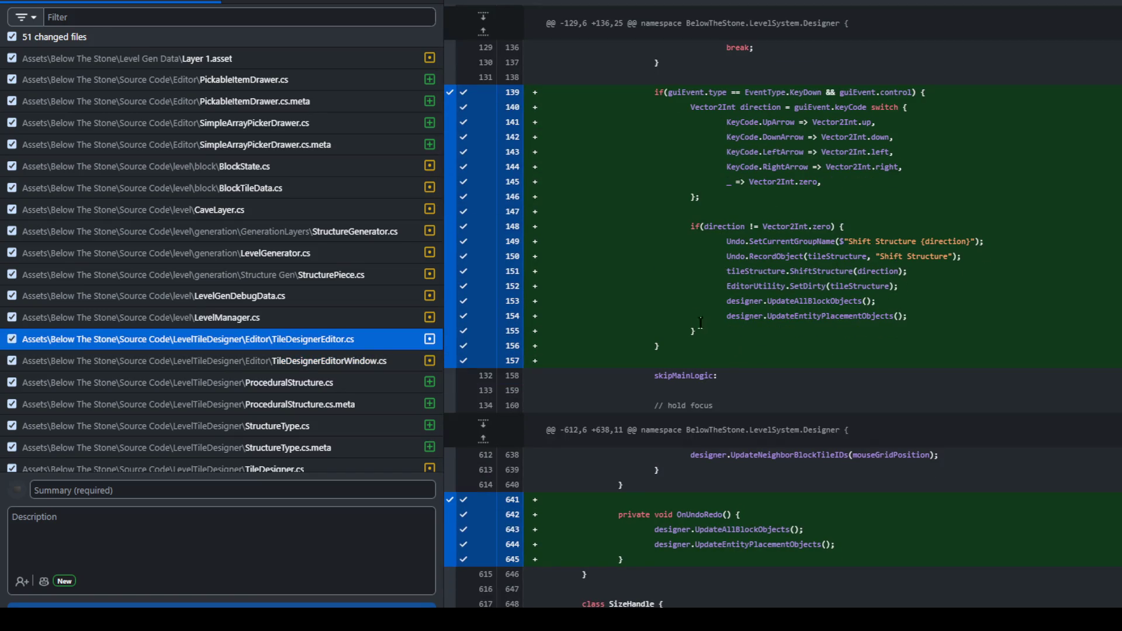
click(399, 361)
click(398, 349)
click(399, 360)
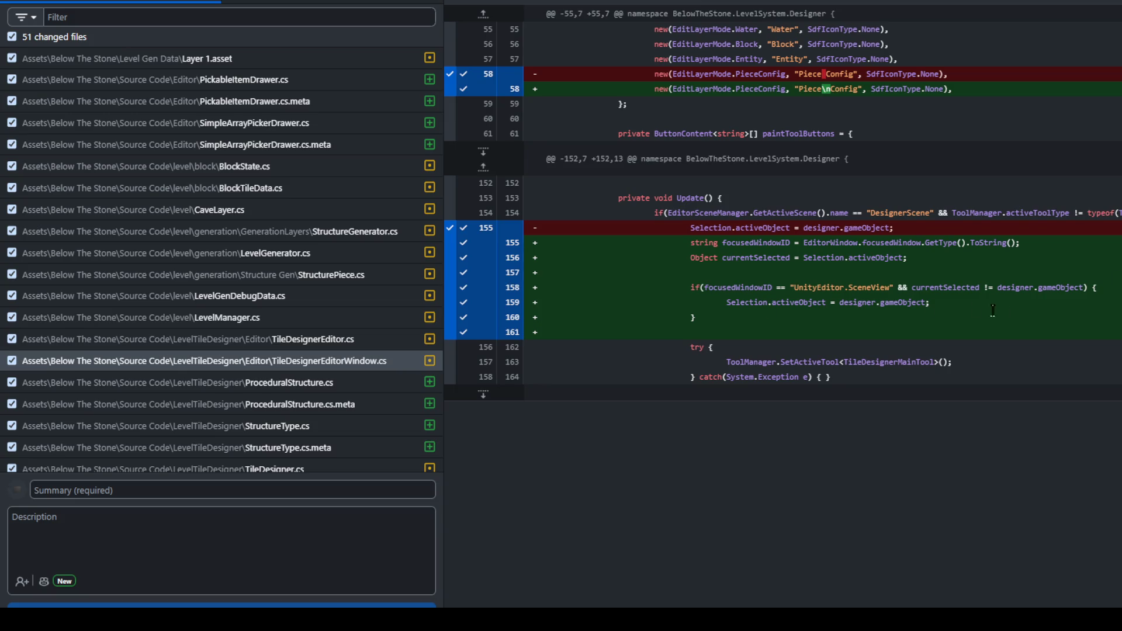
drag(699, 292, 1035, 287)
click(988, 287)
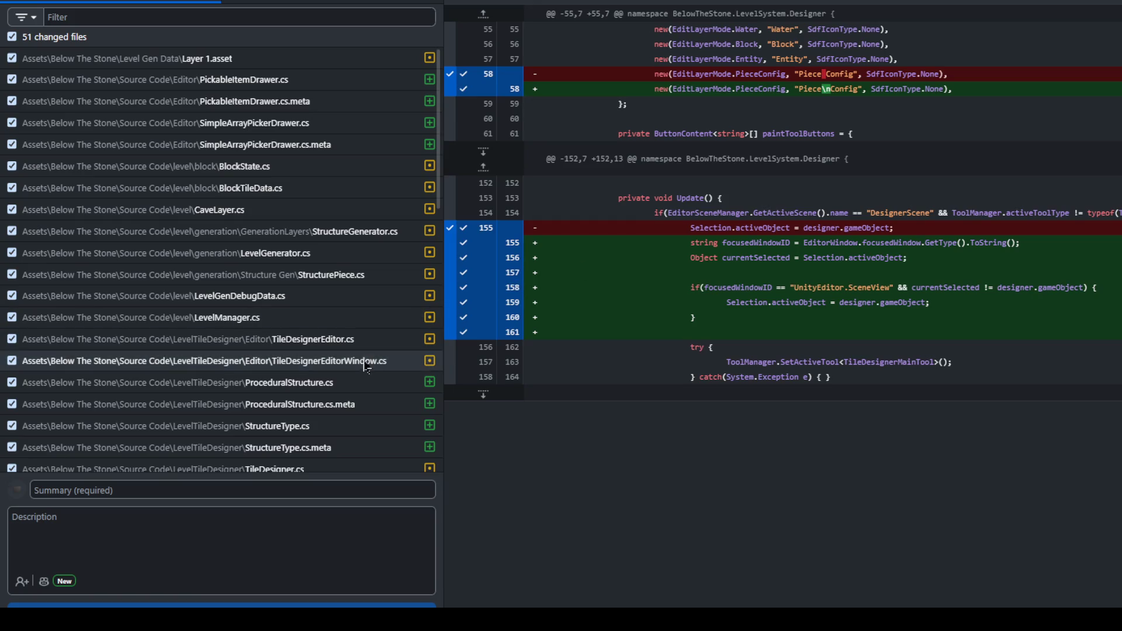
click(364, 384)
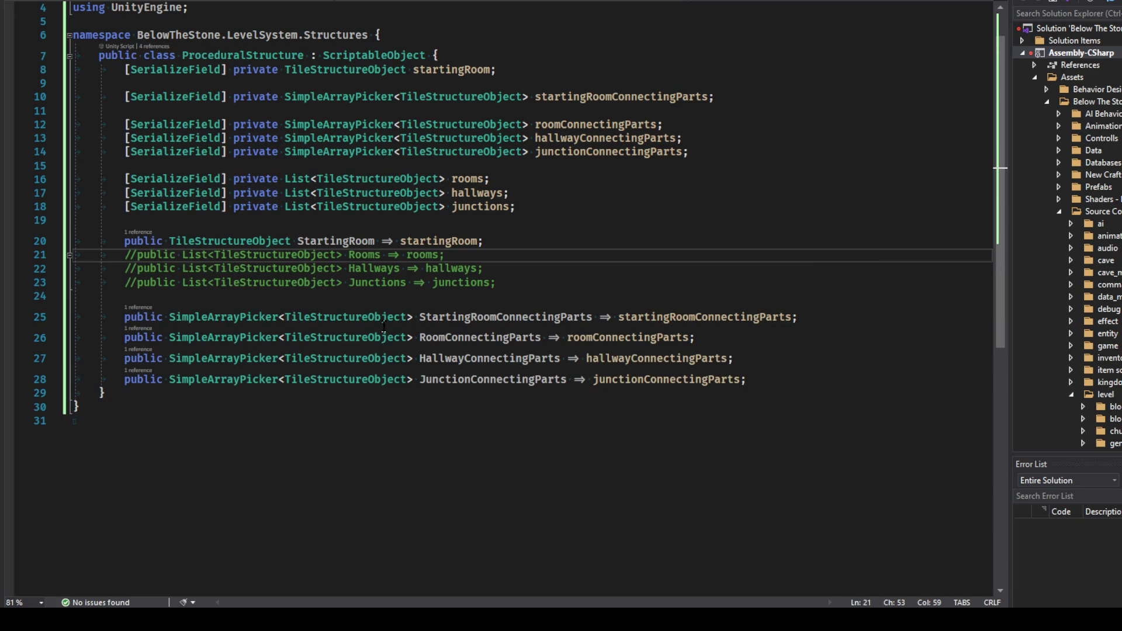
Step: Delete the commented-out properties and the rooms, hallways and junctions List fields
drag(546, 285, 488, 243)
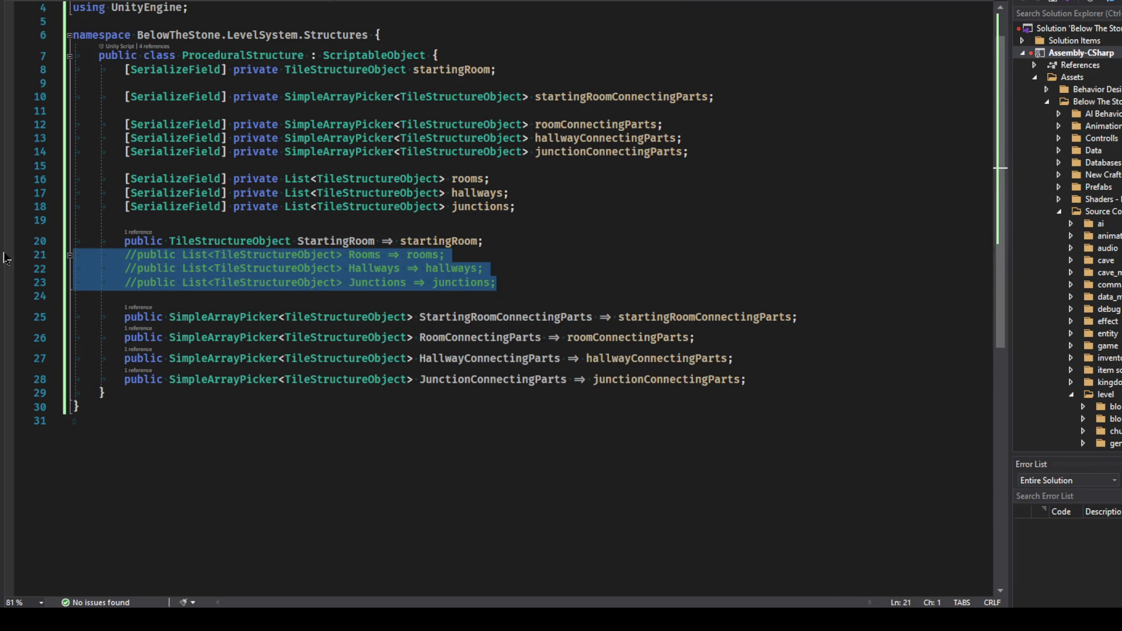
key(Delete)
mouse_move(564, 212)
mouse_down()
mouse_move(73, 178)
mouse_move(73, 166)
mouse_up()
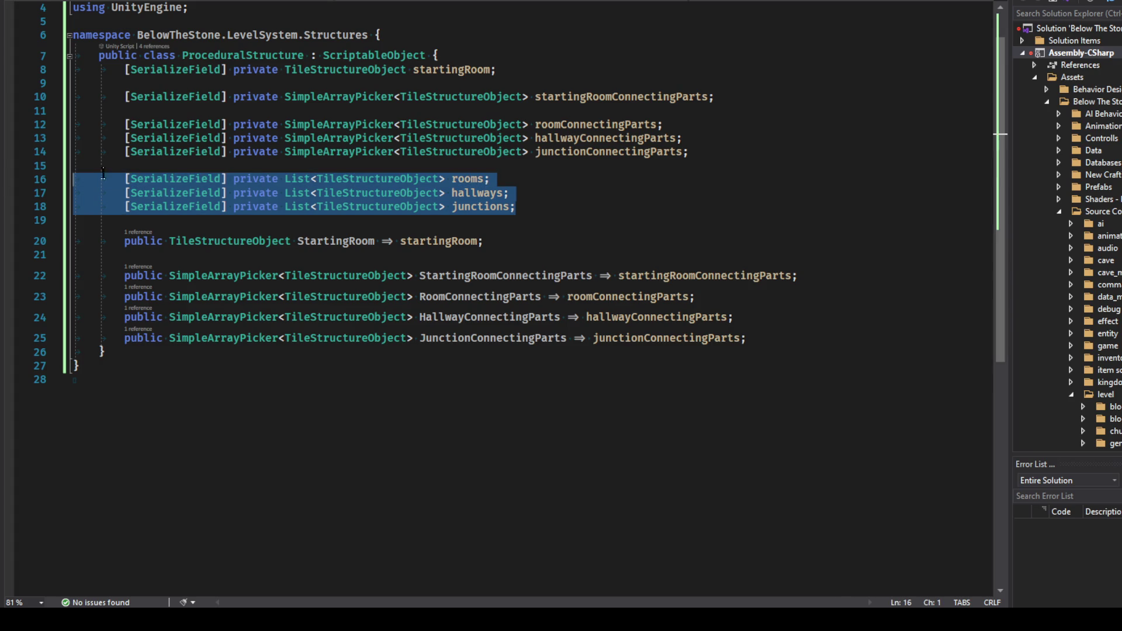
key(Delete)
key(BackSpace)
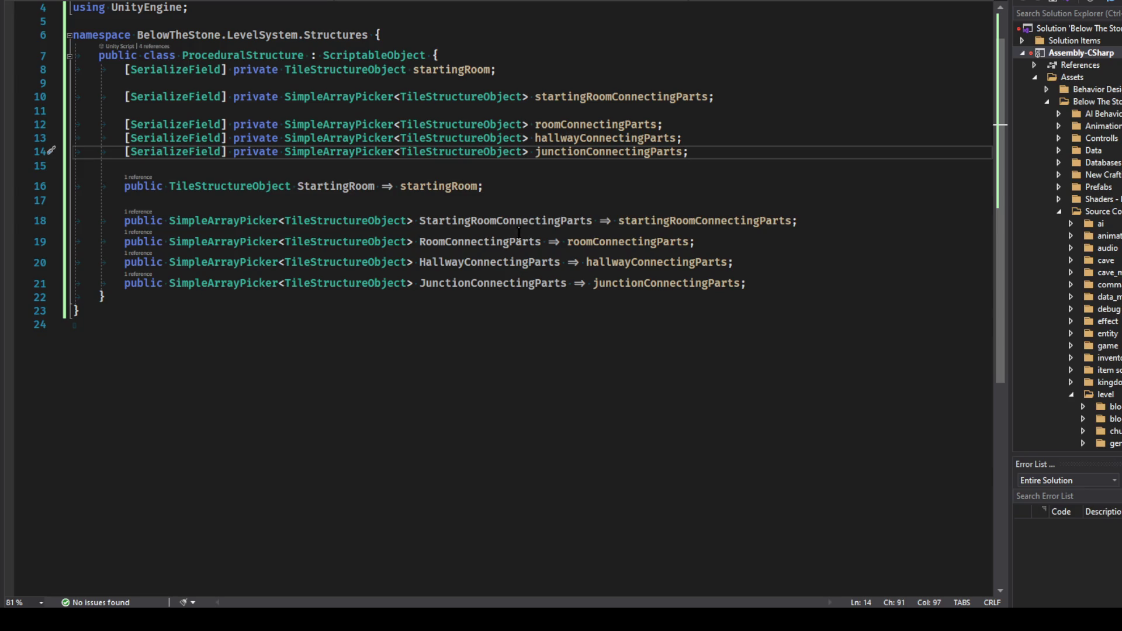
Step: Move the four connecting-parts properties directly under StartingRoom, save, and return to GitHub Desktop
drag(785, 282, 38, 220)
key(ctrl+c)
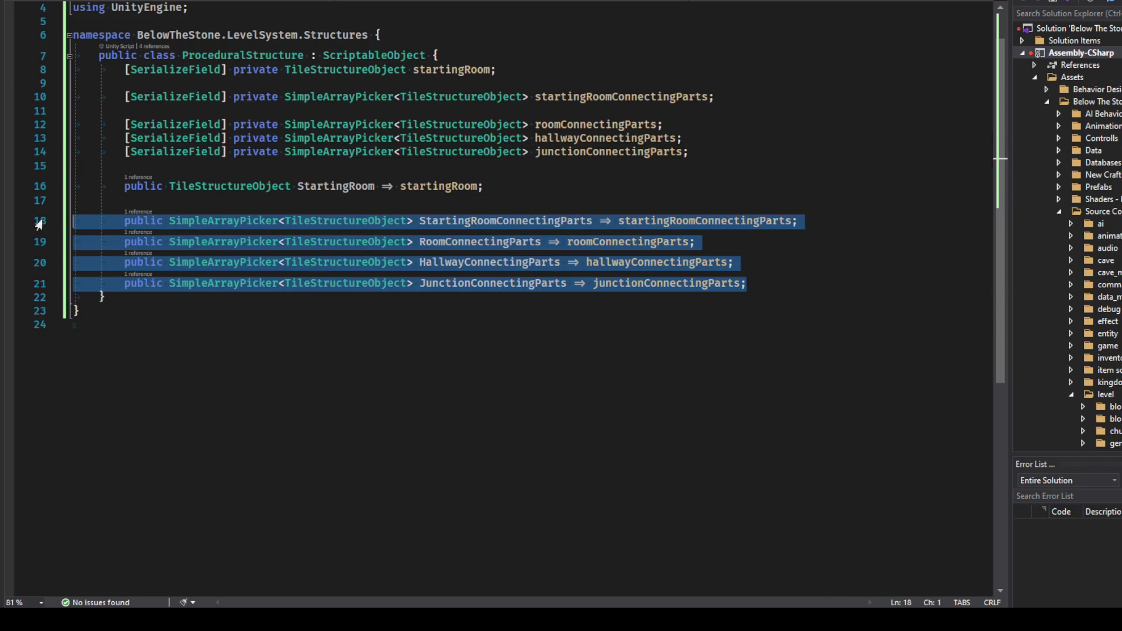
key(Delete)
key(BackSpace)
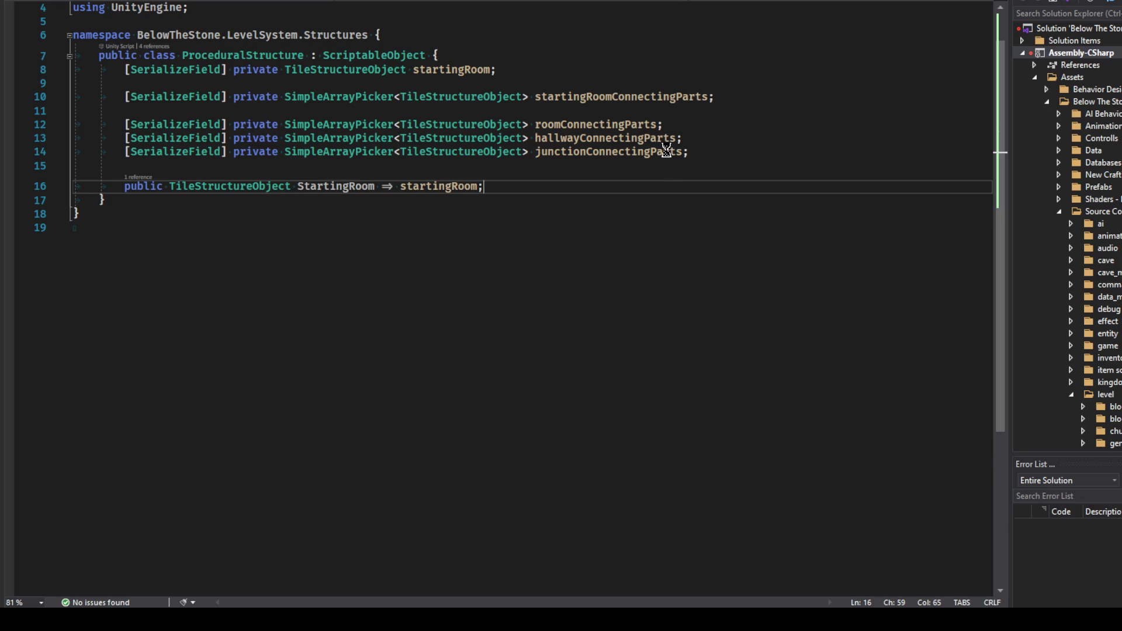
key(ctrl+s)
click(793, 165)
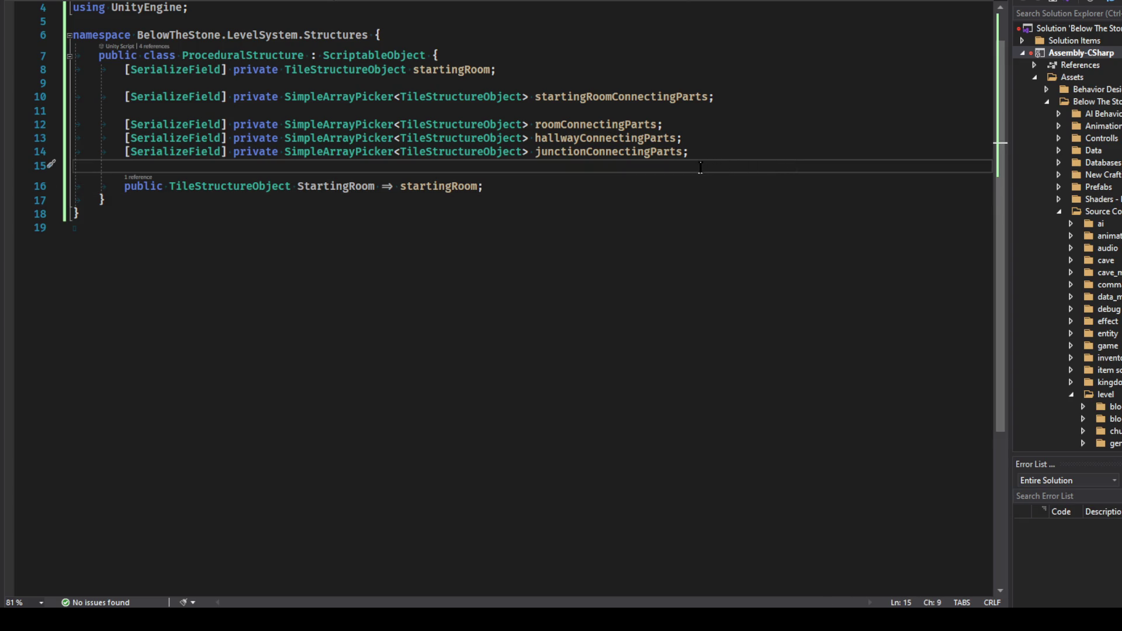
key(ctrl+v)
click(503, 201)
key(BackSpace)
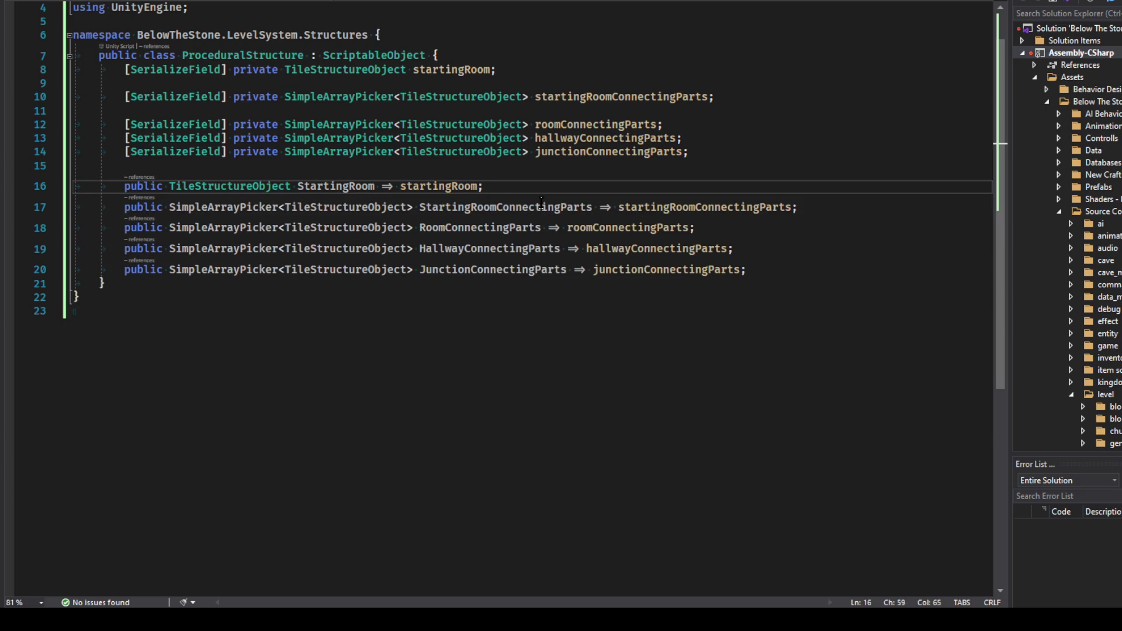
mouse_move(379, 595)
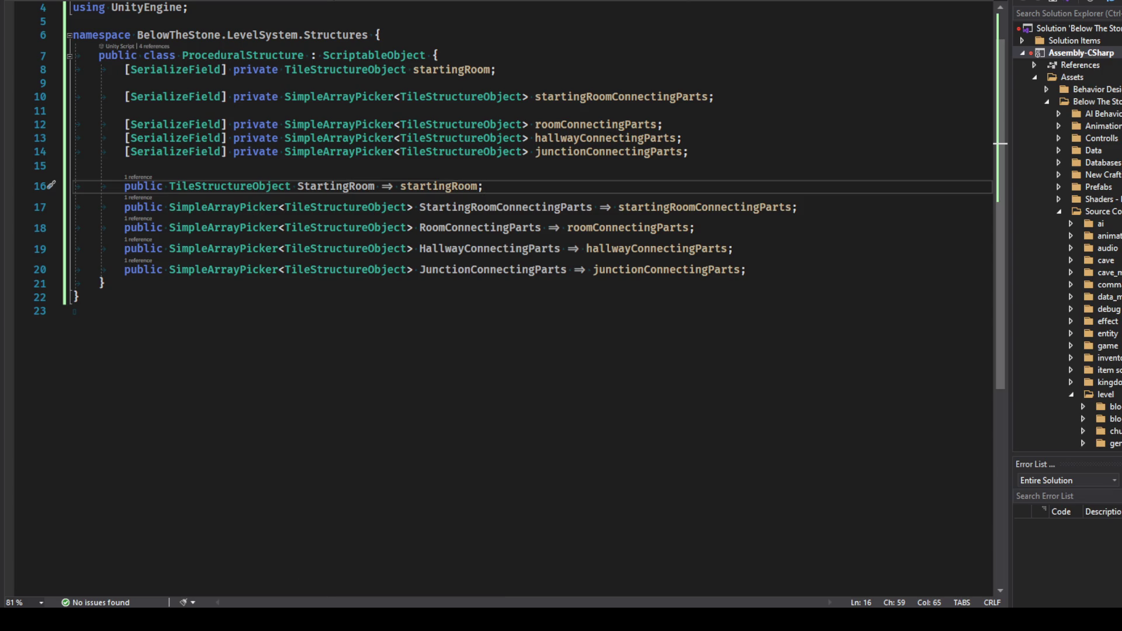
key(alt+Tab)
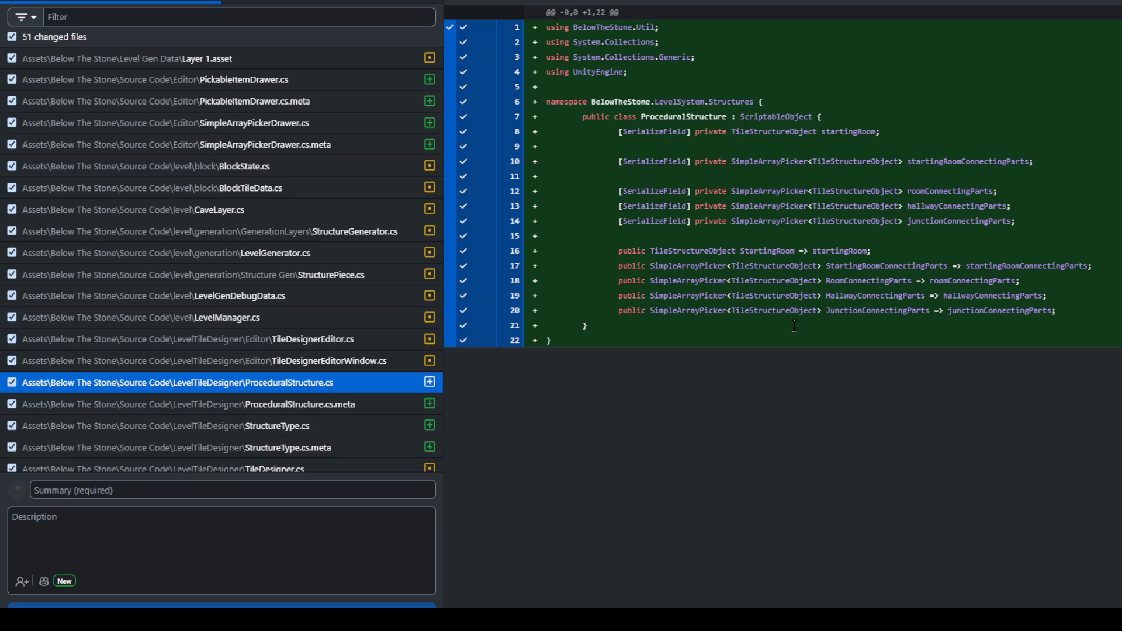
Step: Review the ProceduralStructure.cs, ProceduralStructure.cs.meta and StructureType.cs diffs
drag(1061, 228, 538, 159)
click(1110, 185)
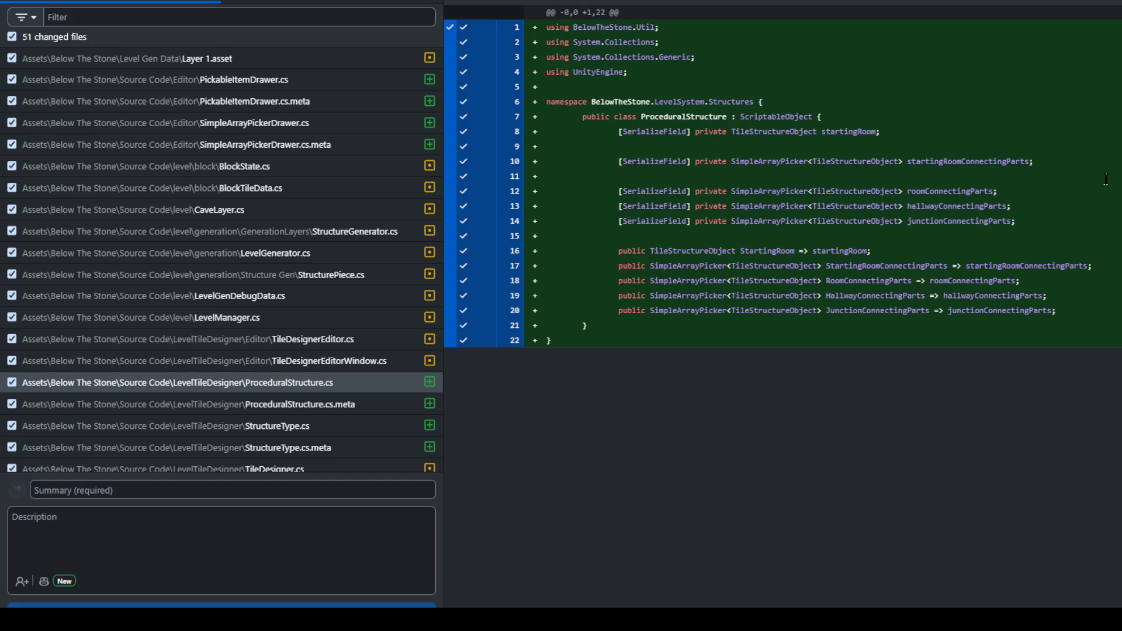
click(409, 406)
click(356, 431)
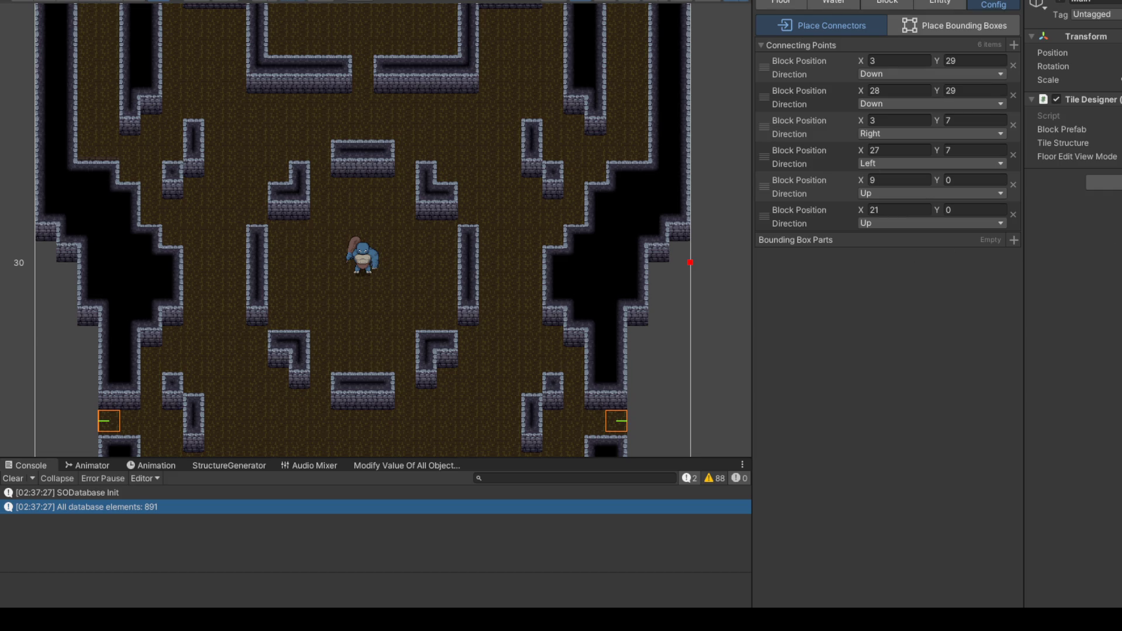
Step: Clear the Console log
click(14, 481)
scroll(233, 249, down, 2)
scroll(347, 314, down, 2)
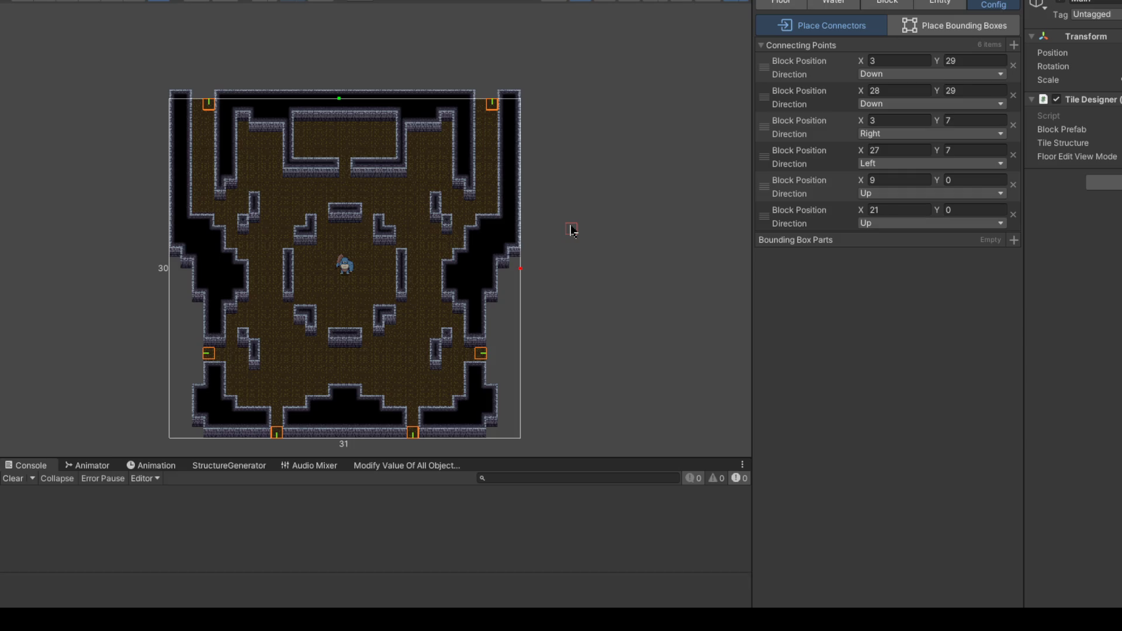
click(572, 231)
Step: Switch the Tile Designer to the Entity tab and toggle the Selected Entity details
click(939, 2)
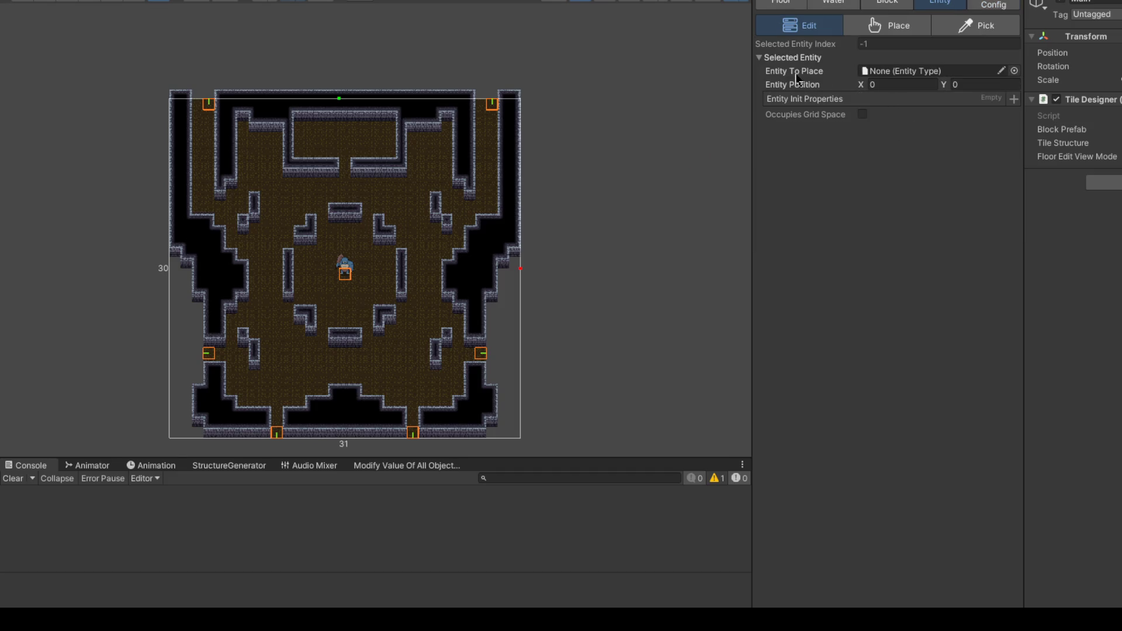
click(807, 58)
click(808, 58)
click(808, 58)
click(808, 59)
Step: Cycle through the Place, Pick and Edit entity modes, ending on Edit
click(882, 27)
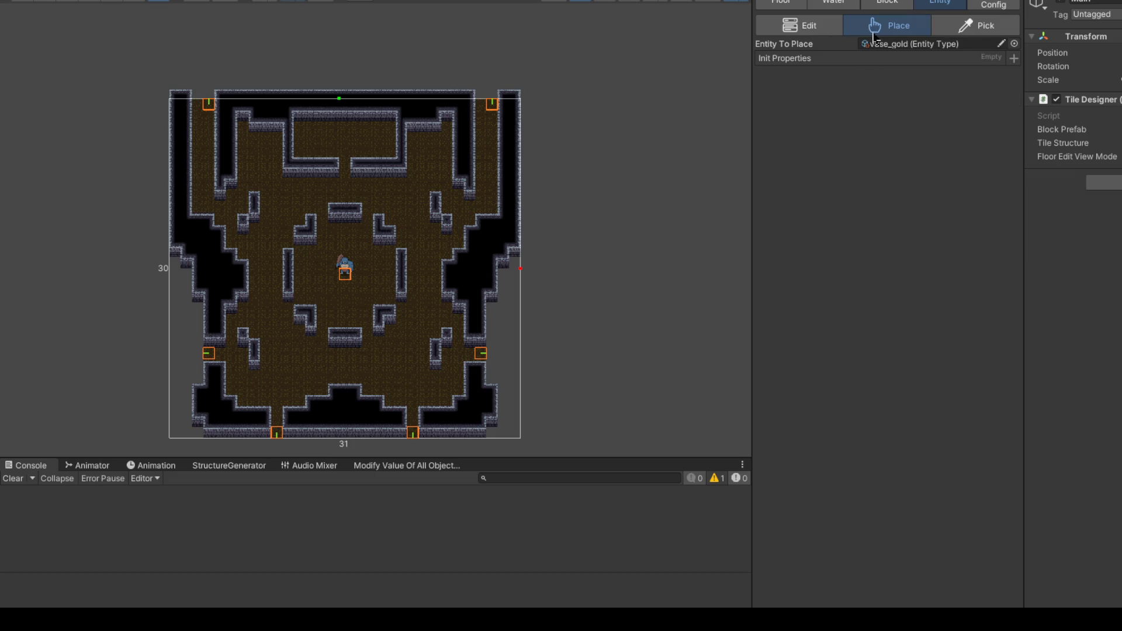
click(825, 31)
click(815, 29)
click(812, 29)
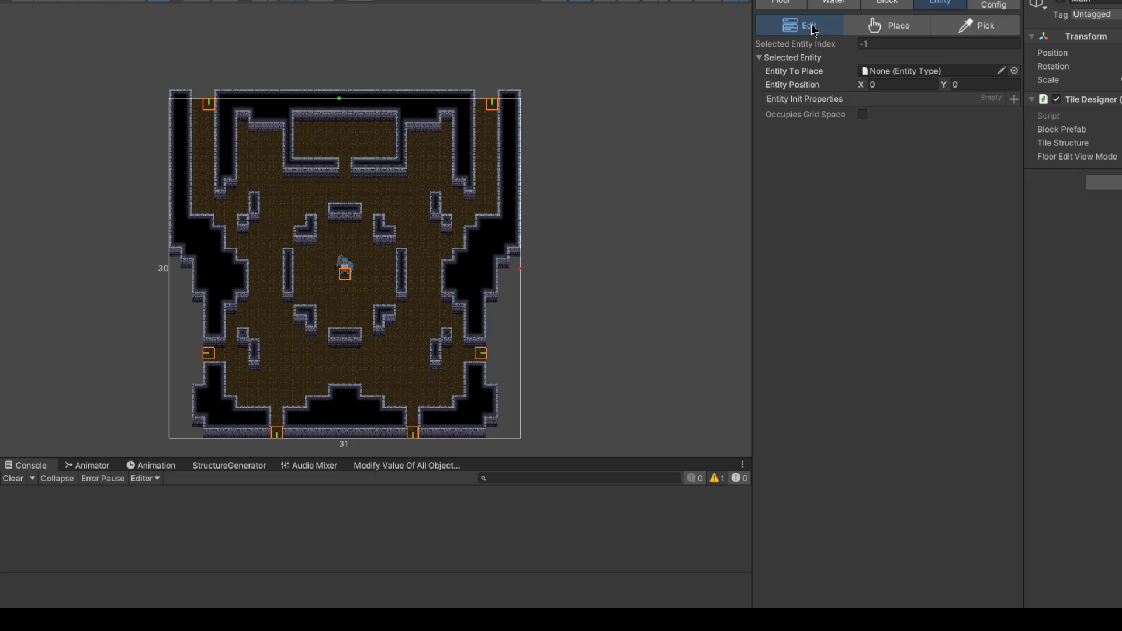
click(865, 29)
click(836, 28)
click(877, 27)
click(955, 31)
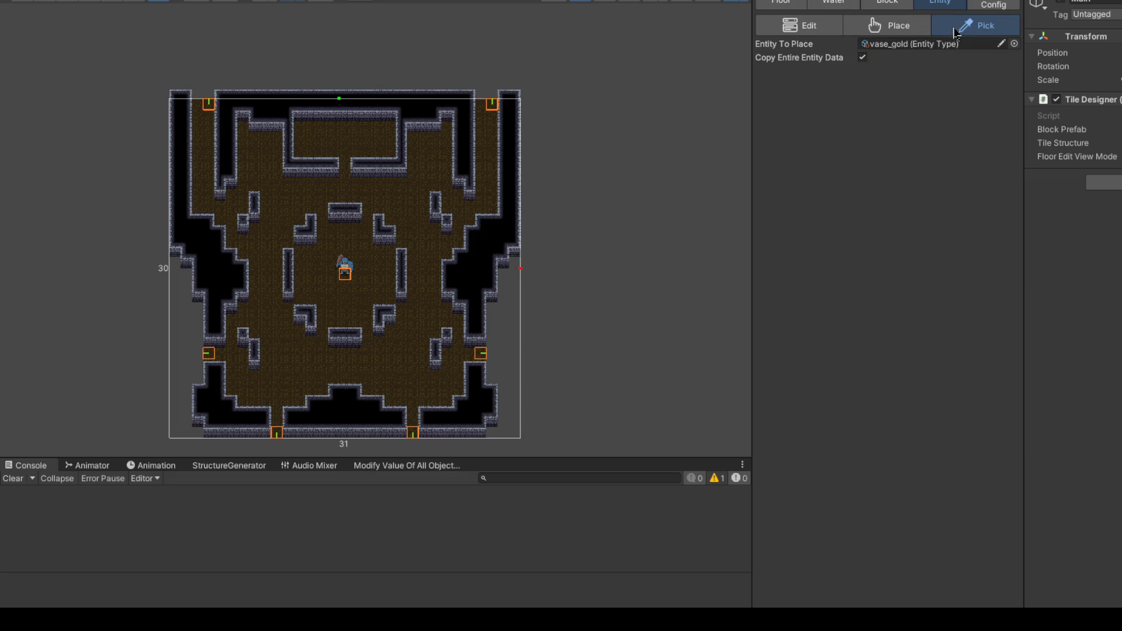
click(885, 26)
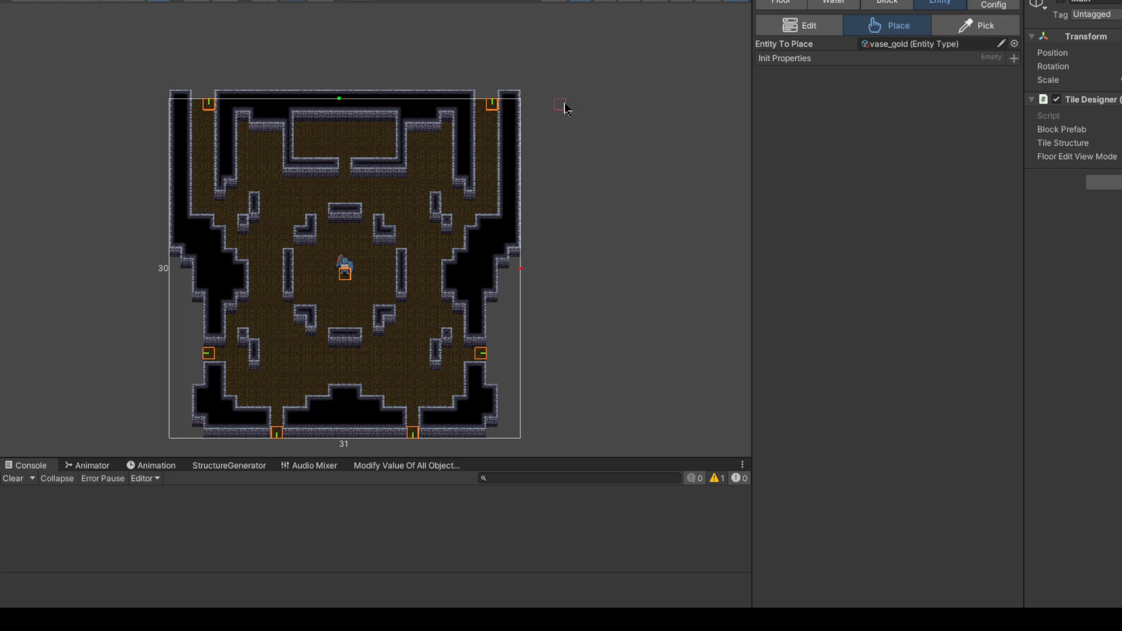
click(815, 30)
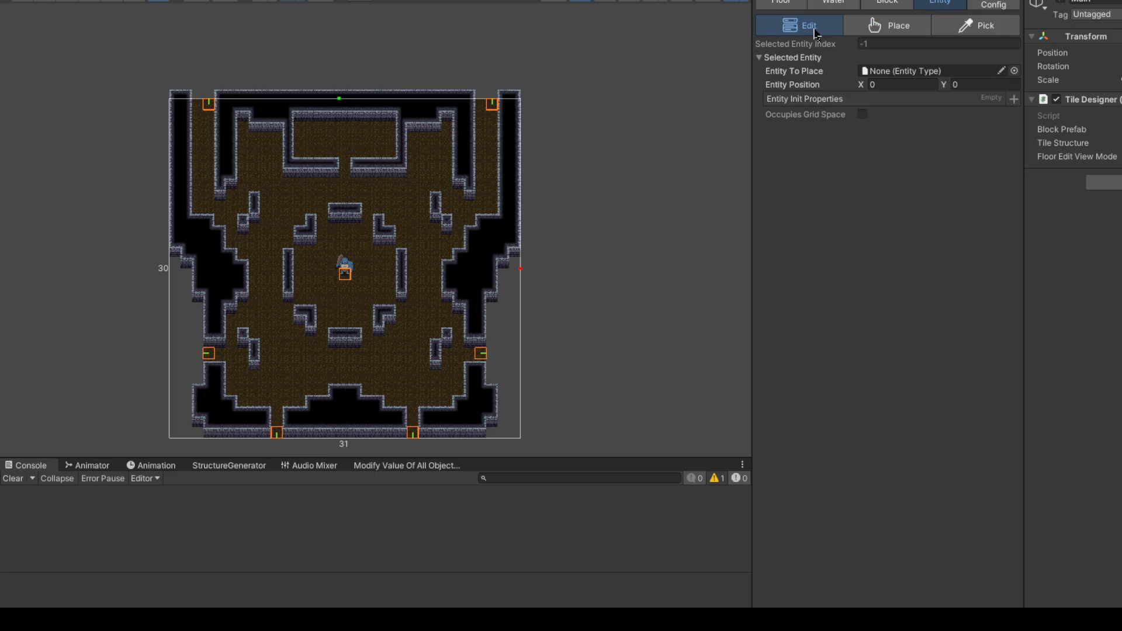
scroll(300, 309, up, 4)
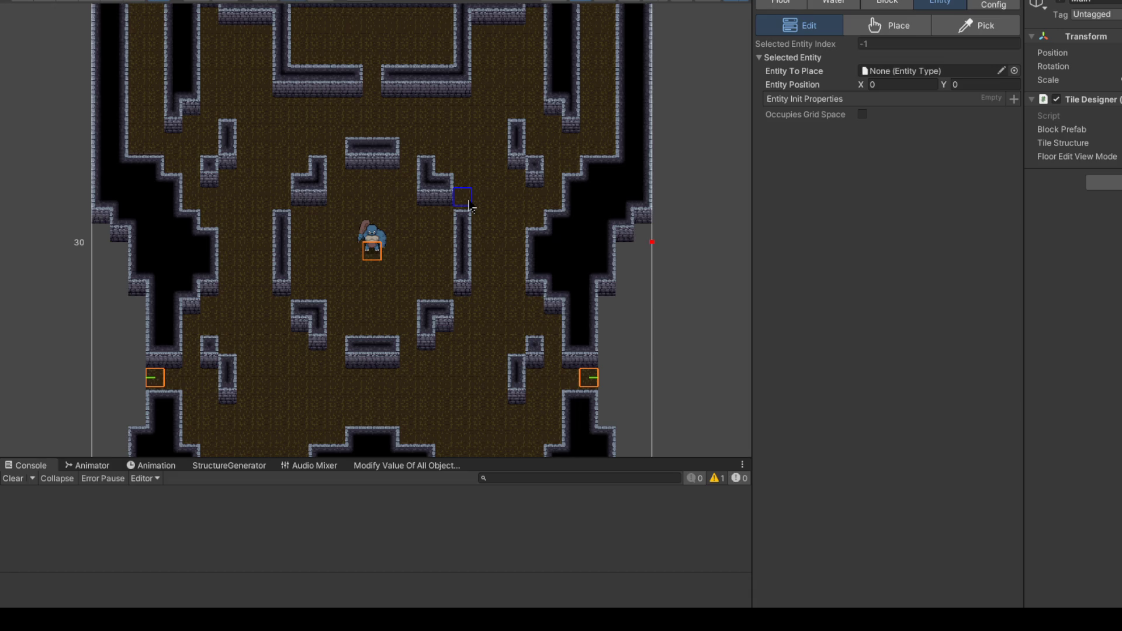
click(899, 29)
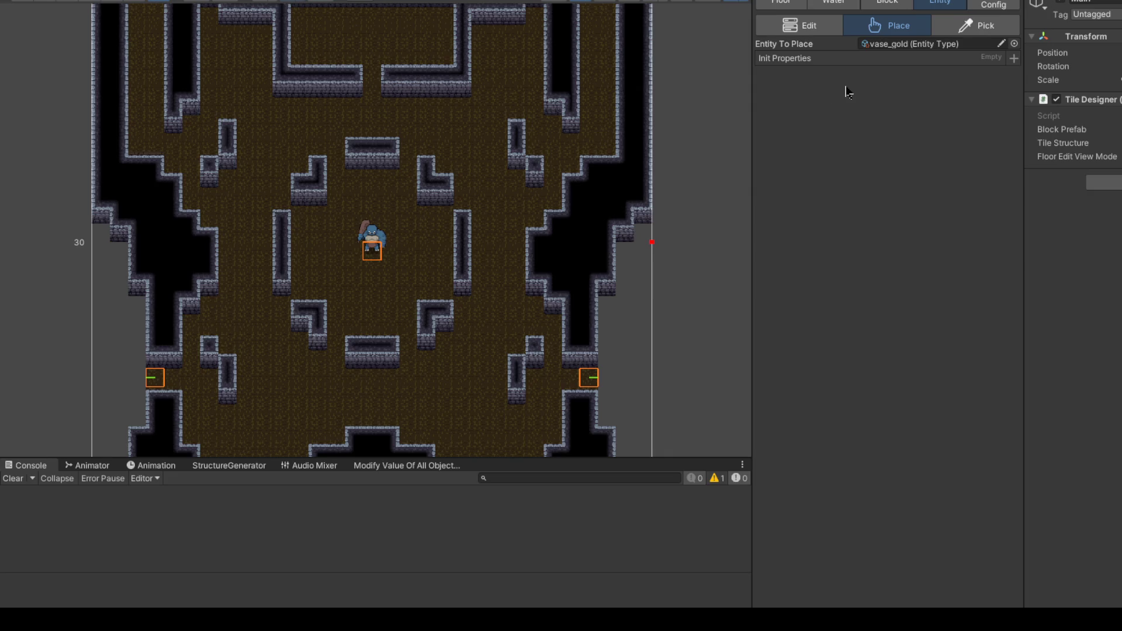
scroll(570, 181, down, 2)
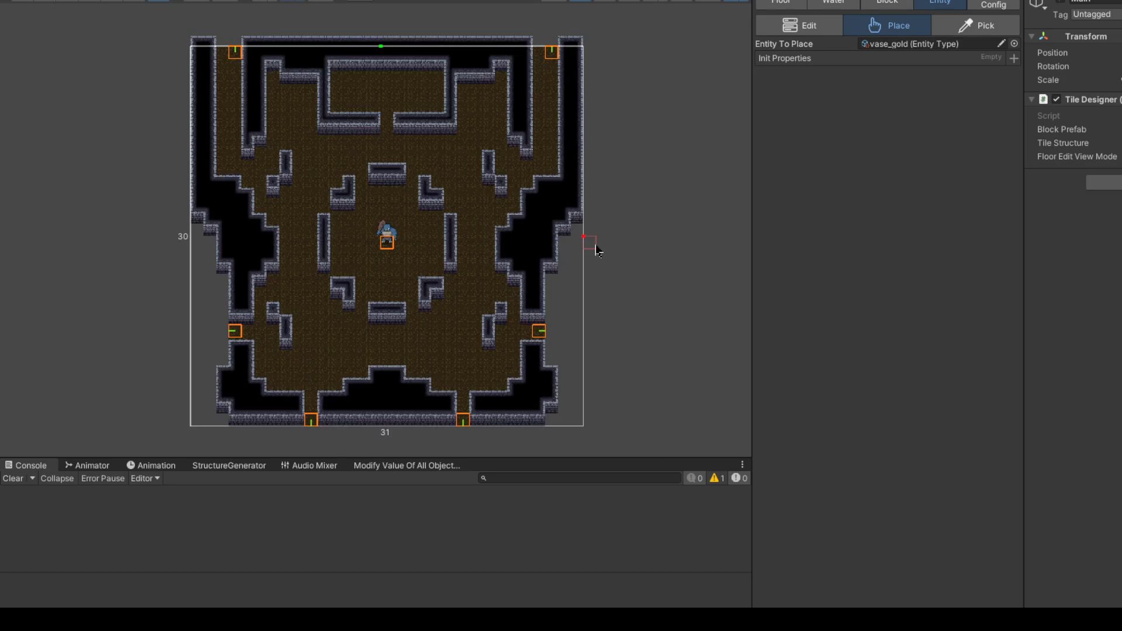
scroll(430, 251, up, 1)
drag(428, 251, 433, 249)
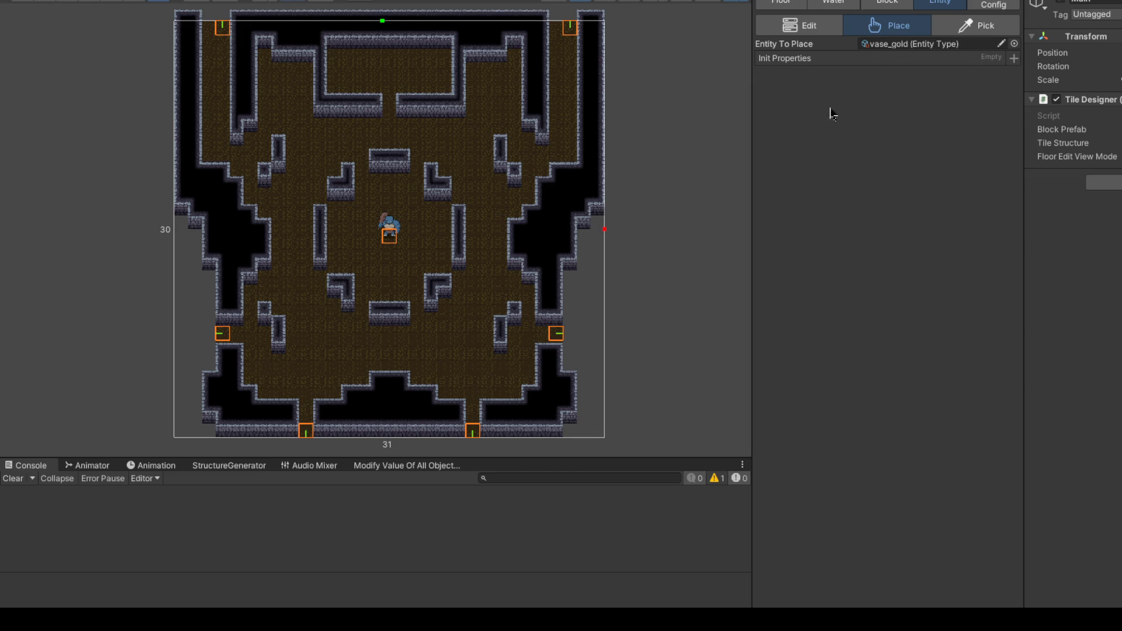
drag(755, 151, 753, 152)
drag(754, 152, 754, 152)
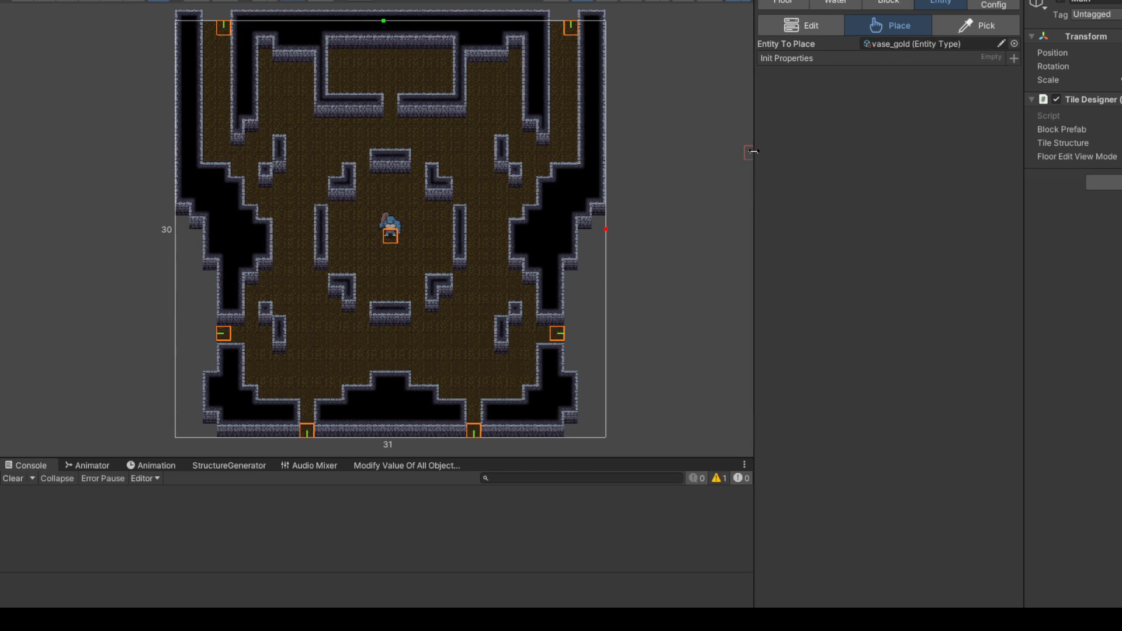
click(611, 164)
Step: Show the DesignerScene Hierarchy and deselect the Main room object
click(767, 2)
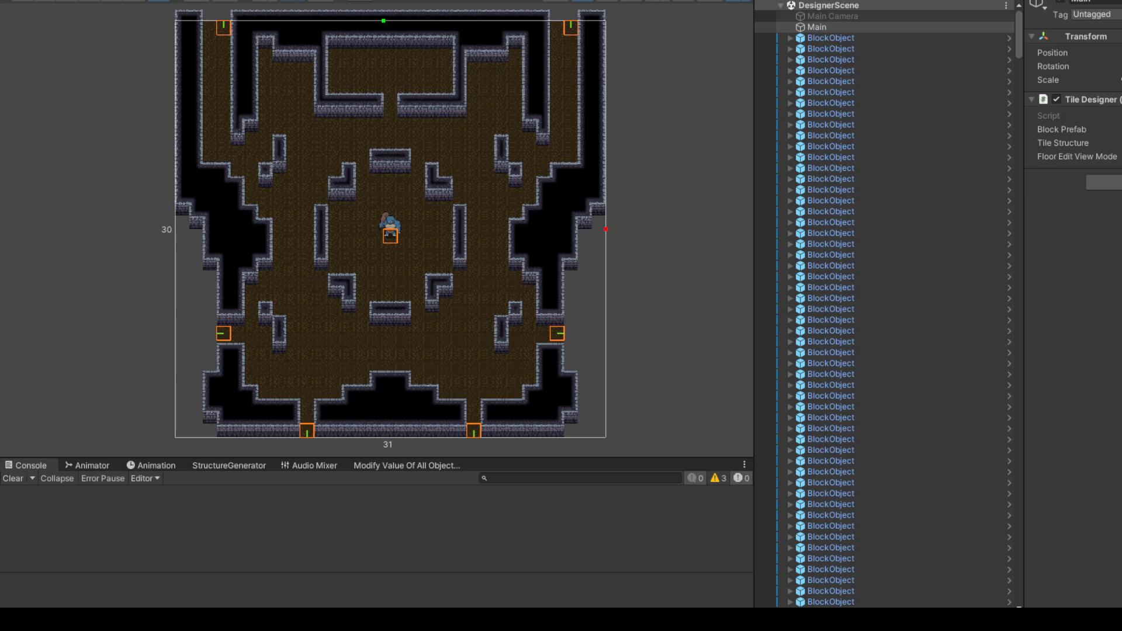
click(388, 223)
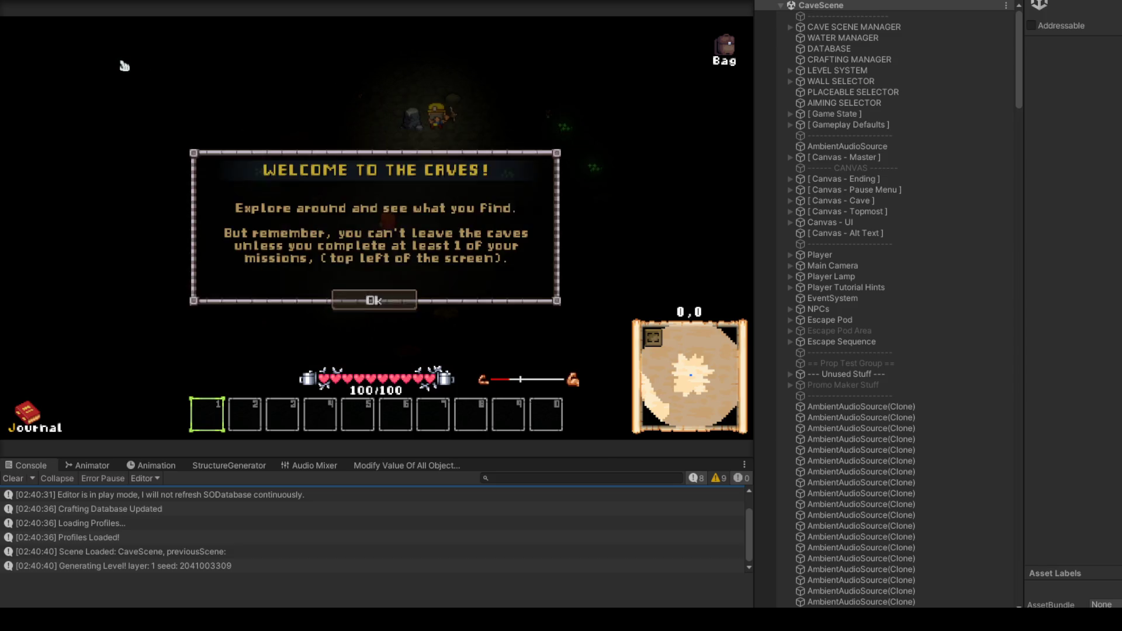
Step: Dismiss the welcome message, walk the player up-left with W/A, and show the level map
click(413, 295)
key(w)
key(a)
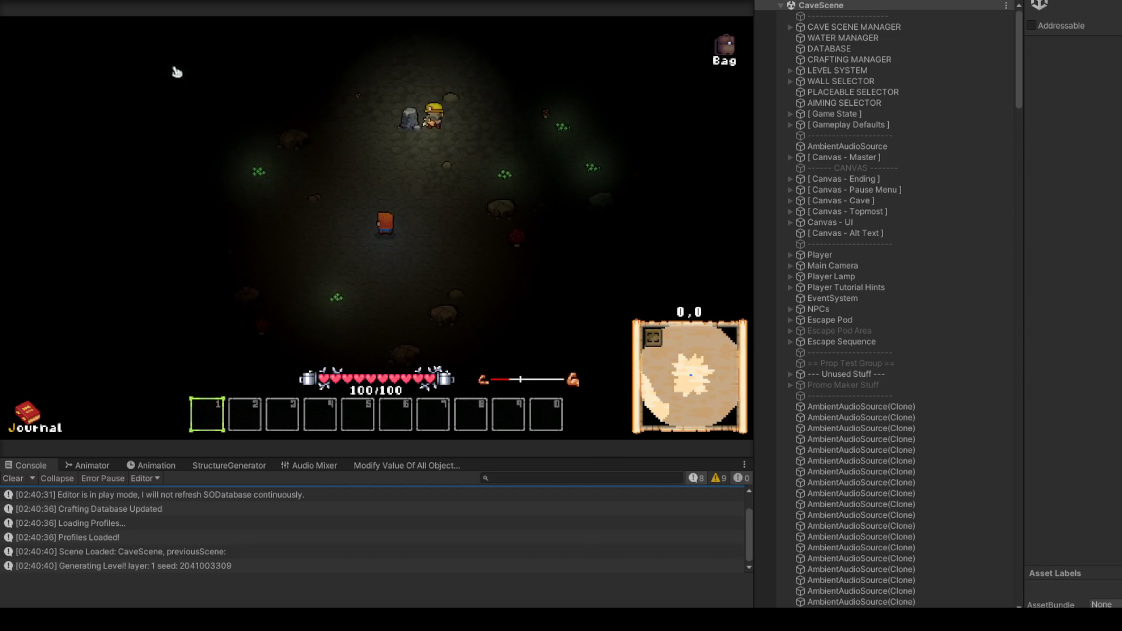
key(m)
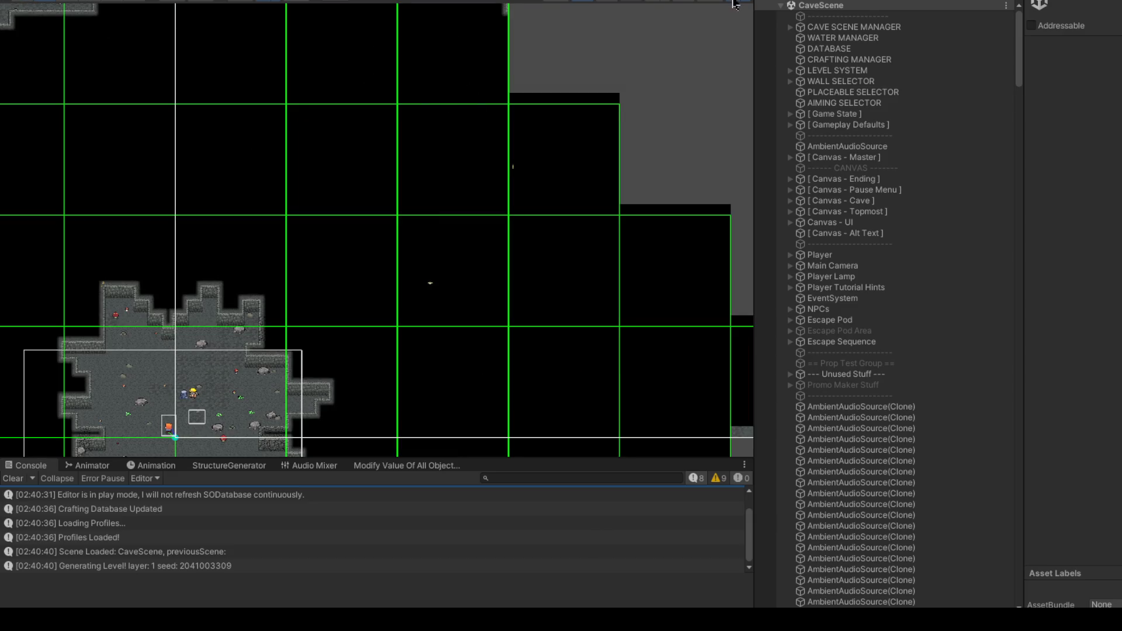
Step: Select the Player, drag it out of its starting cave across the level, then stop play mode
click(820, 254)
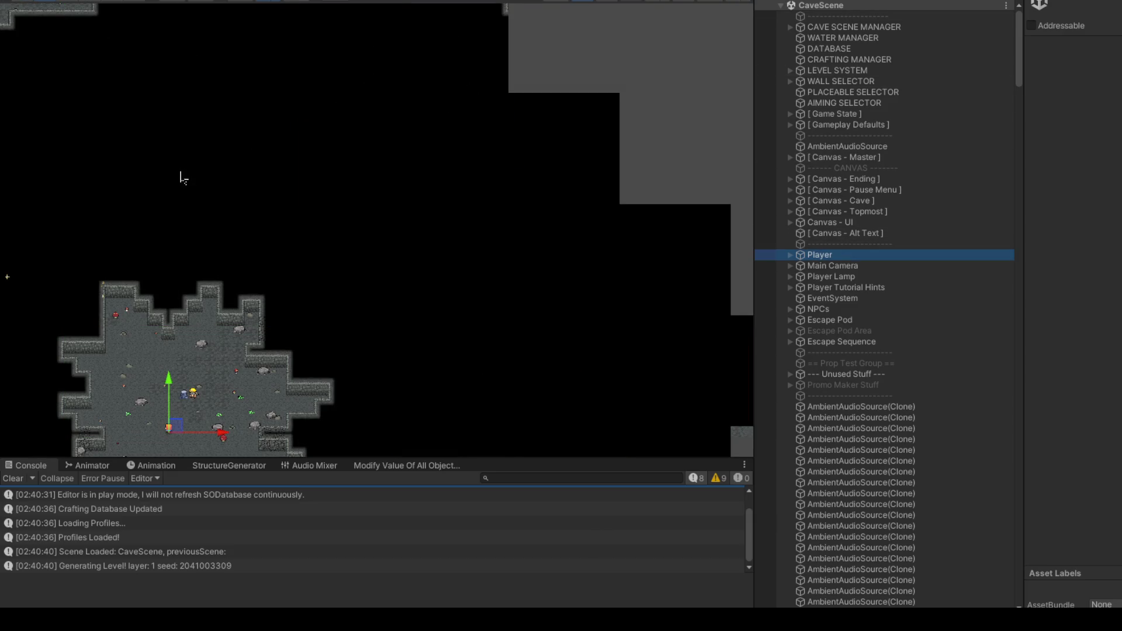
scroll(180, 175, down, 5)
mouse_move(225, 322)
mouse_down()
mouse_move(239, 327)
mouse_move(343, 259)
mouse_move(467, 149)
mouse_move(292, 312)
mouse_move(344, 253)
mouse_up()
scroll(360, 227, up, 3)
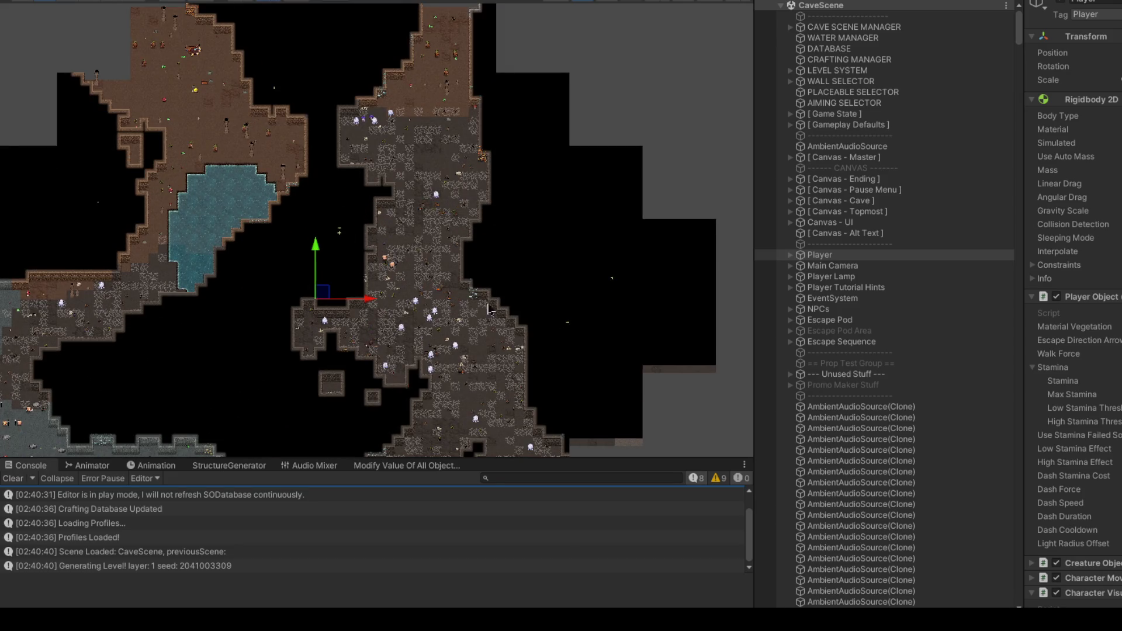
drag(326, 298, 611, 99)
scroll(619, 312, down, 5)
mouse_move(549, 286)
mouse_down()
mouse_move(541, 261)
mouse_move(476, 208)
mouse_move(465, 162)
mouse_up()
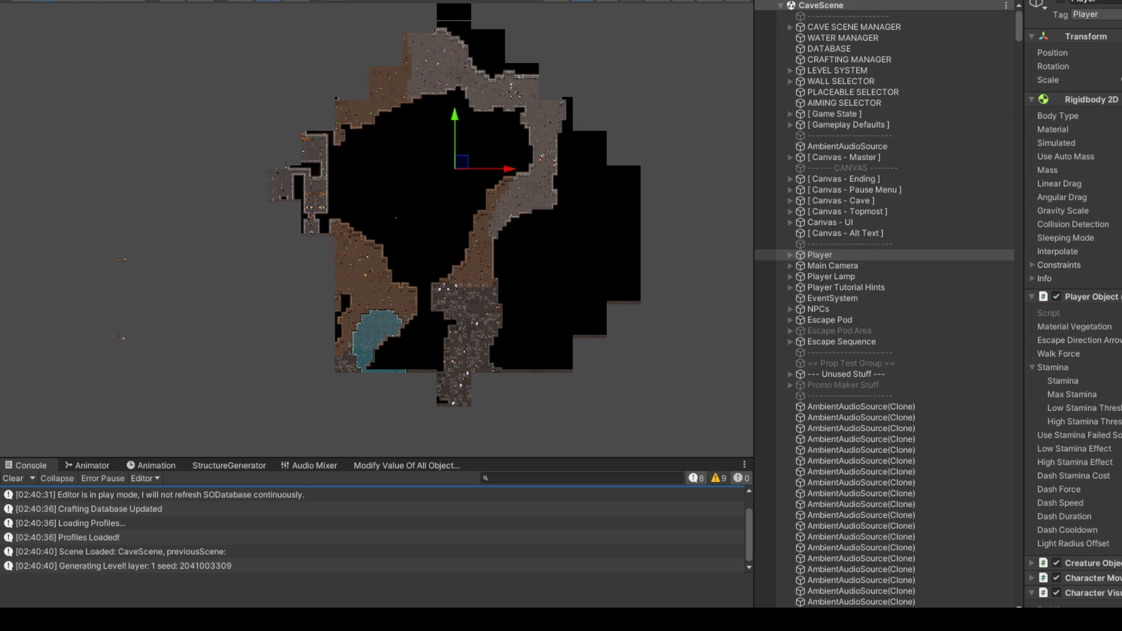
key(ctrl+p)
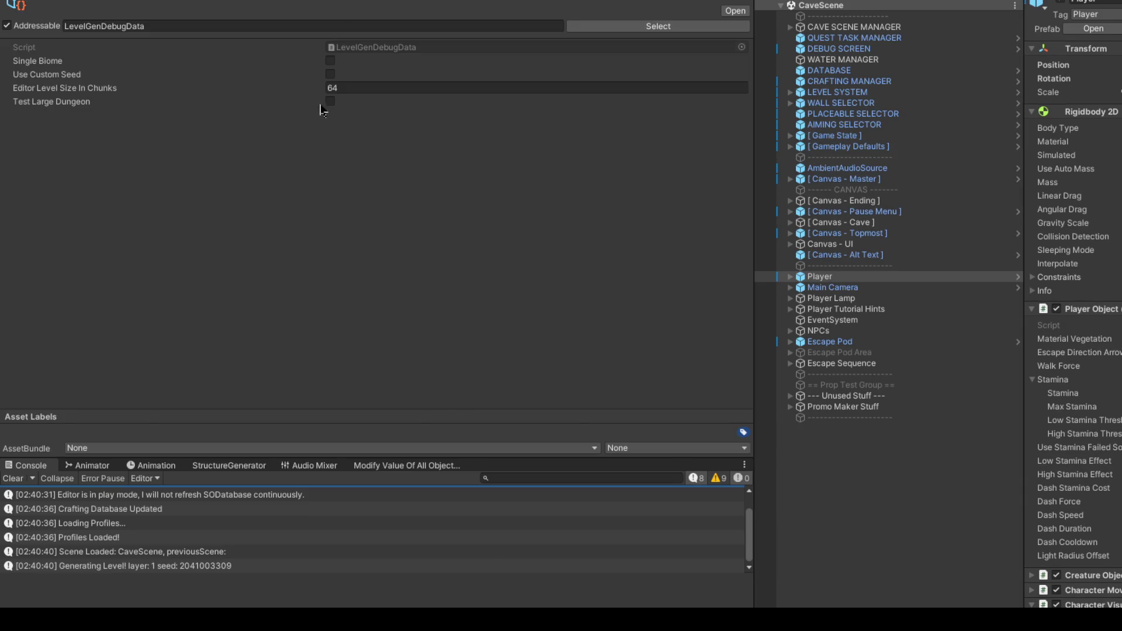
Step: Return to the Game view and start play mode again with Ctrl+P
click(82, 4)
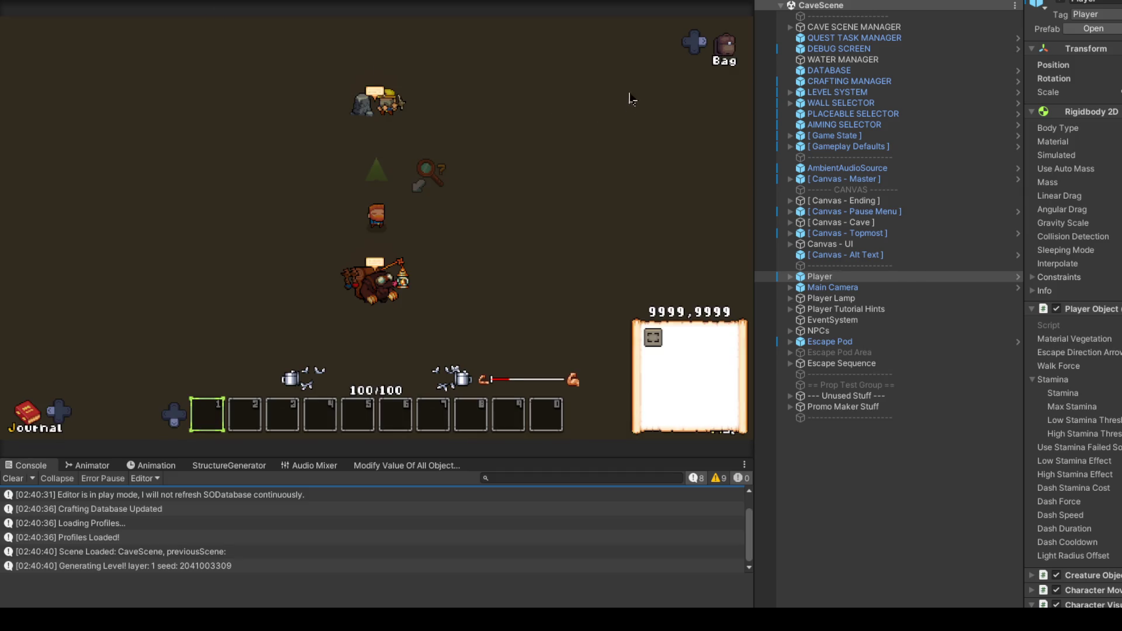
key(ctrl+p)
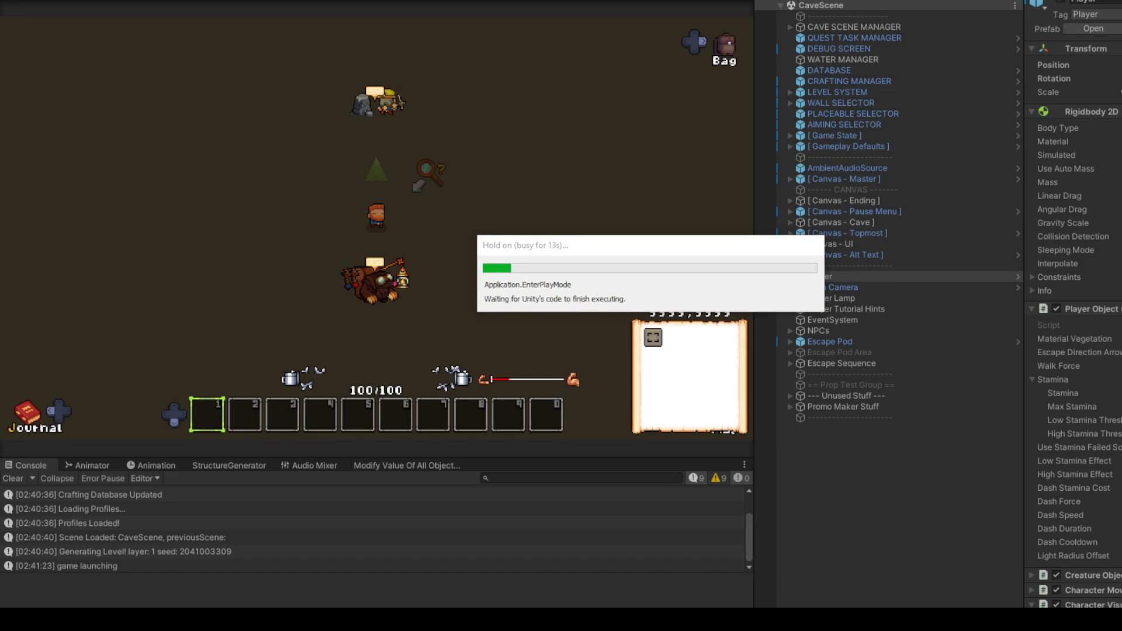
Step: Lower the system music volume to 13 and walk the player up-left with A and W
key(XF86AudioLowerVolume)
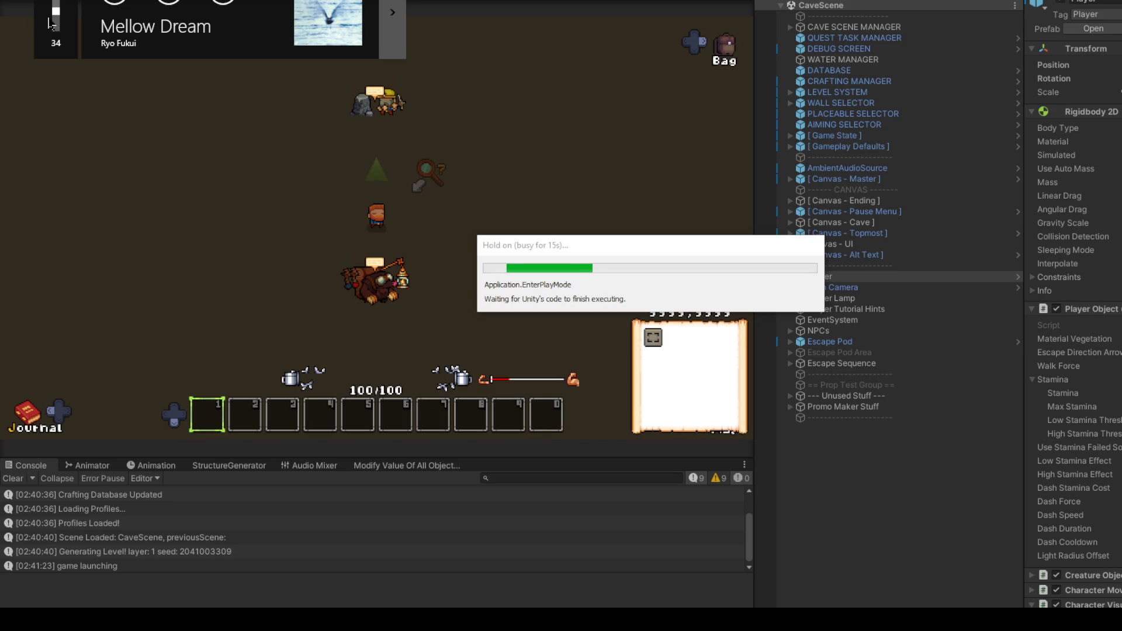
click(50, 22)
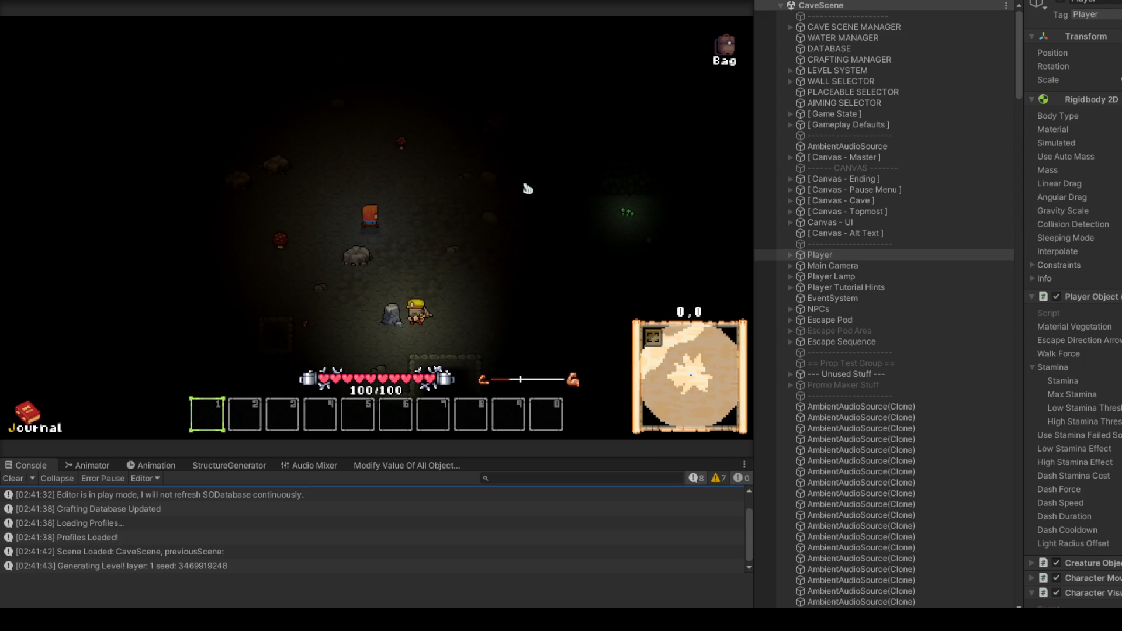
key(a)
key(w)
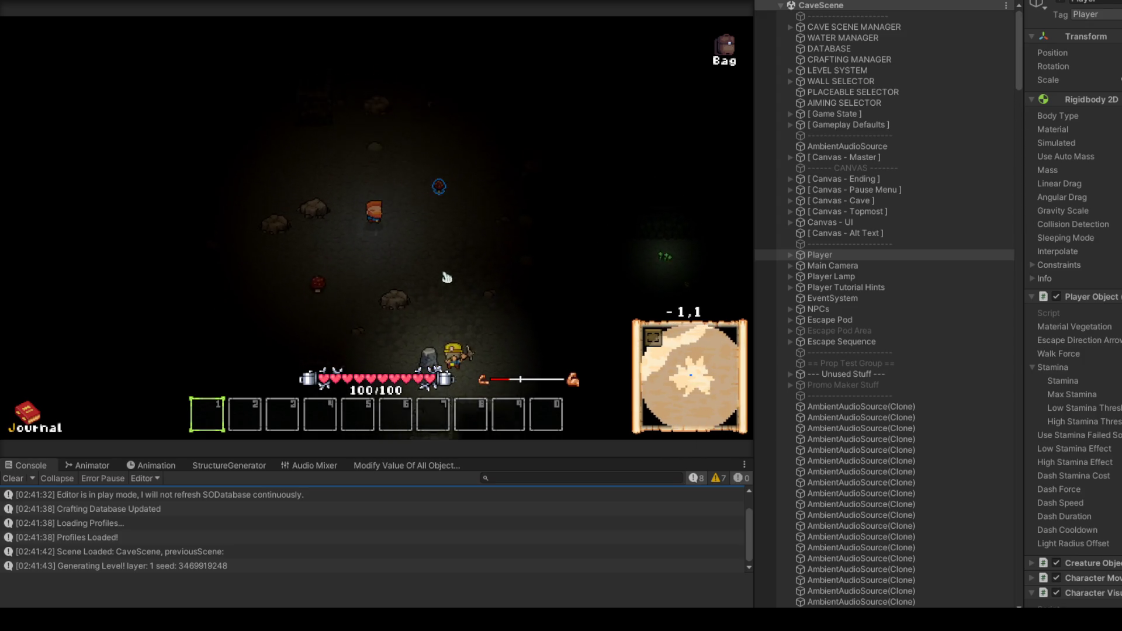
key(a)
key(w)
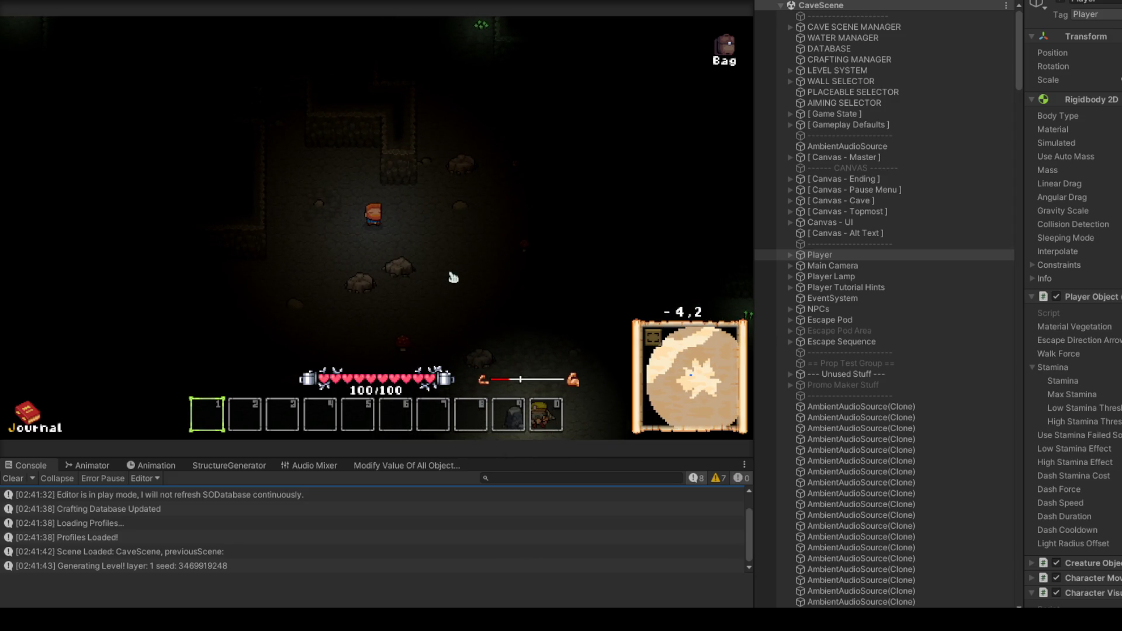
Step: Dismiss the welcome message and select the Player in the Scene view
key(ctrl+1)
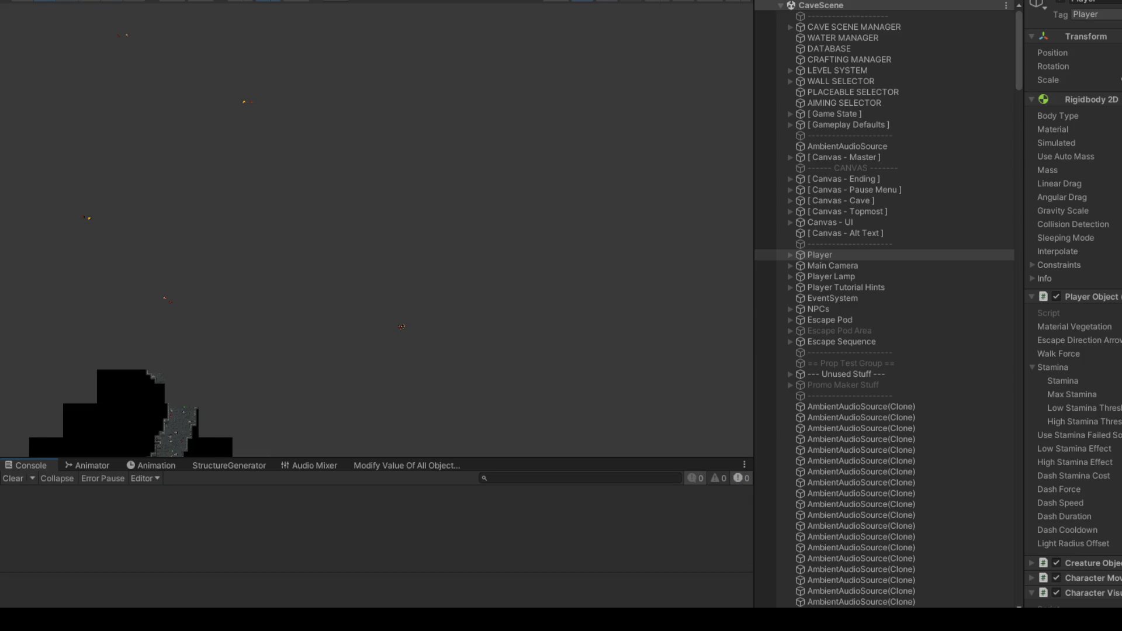
key(Return)
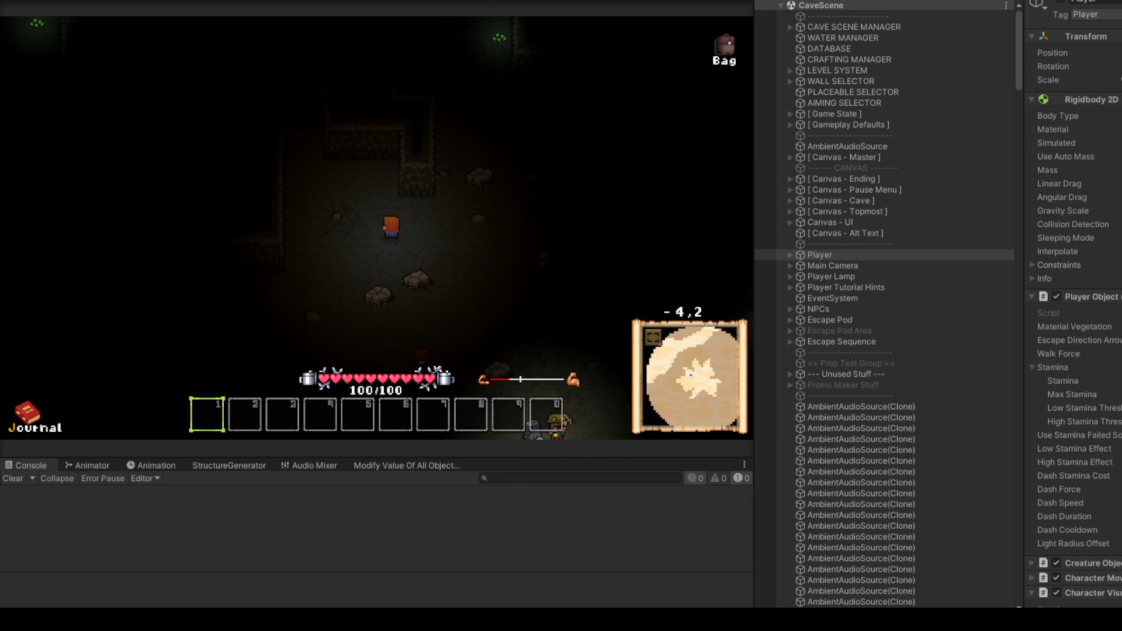
key(ctrl+1)
click(770, 255)
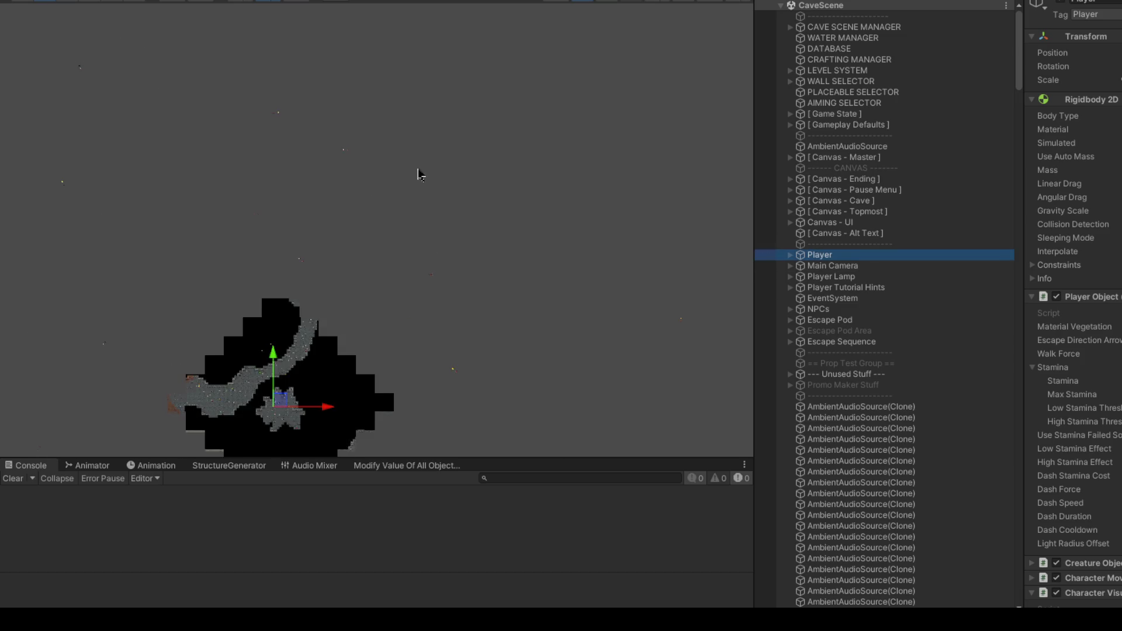
Step: Pan over the cave and drag the Player up-right toward the dungeon rooms
scroll(280, 351, up, 5)
mouse_move(350, 251)
mouse_down()
mouse_move(251, 275)
mouse_move(184, 275)
mouse_up()
mouse_move(130, 367)
mouse_down()
mouse_move(264, 242)
mouse_move(340, 131)
mouse_move(353, 160)
mouse_move(332, 342)
mouse_move(355, 224)
mouse_move(381, 186)
mouse_move(461, 117)
mouse_move(328, 316)
mouse_move(383, 274)
mouse_move(383, 242)
mouse_move(497, 191)
mouse_move(518, 150)
mouse_up()
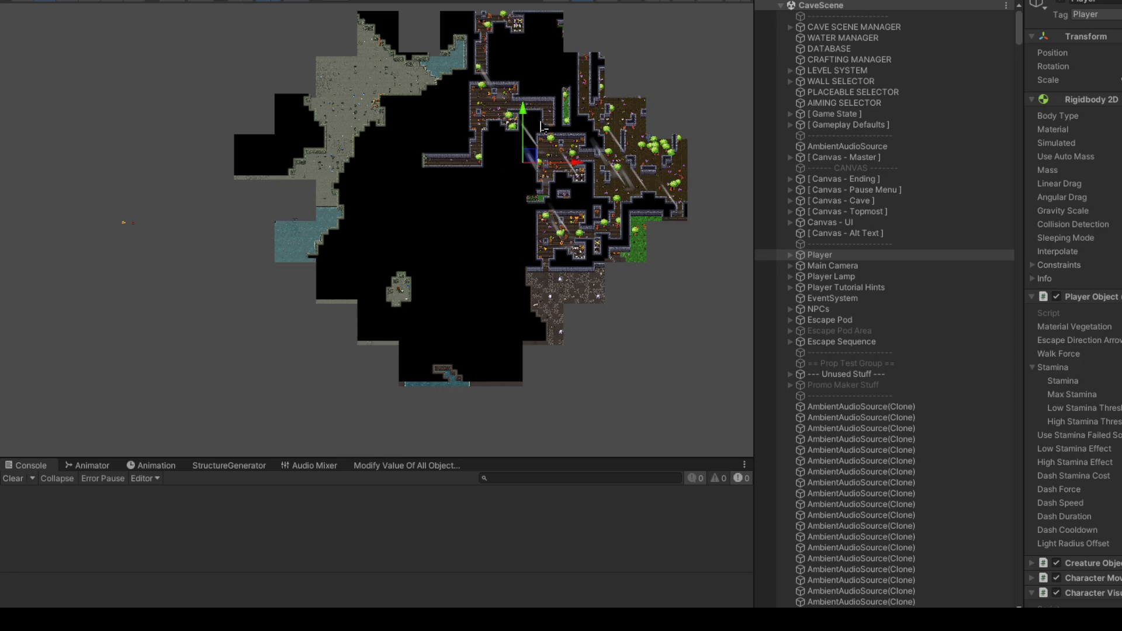
scroll(577, 101, up, 5)
scroll(577, 100, down, 5)
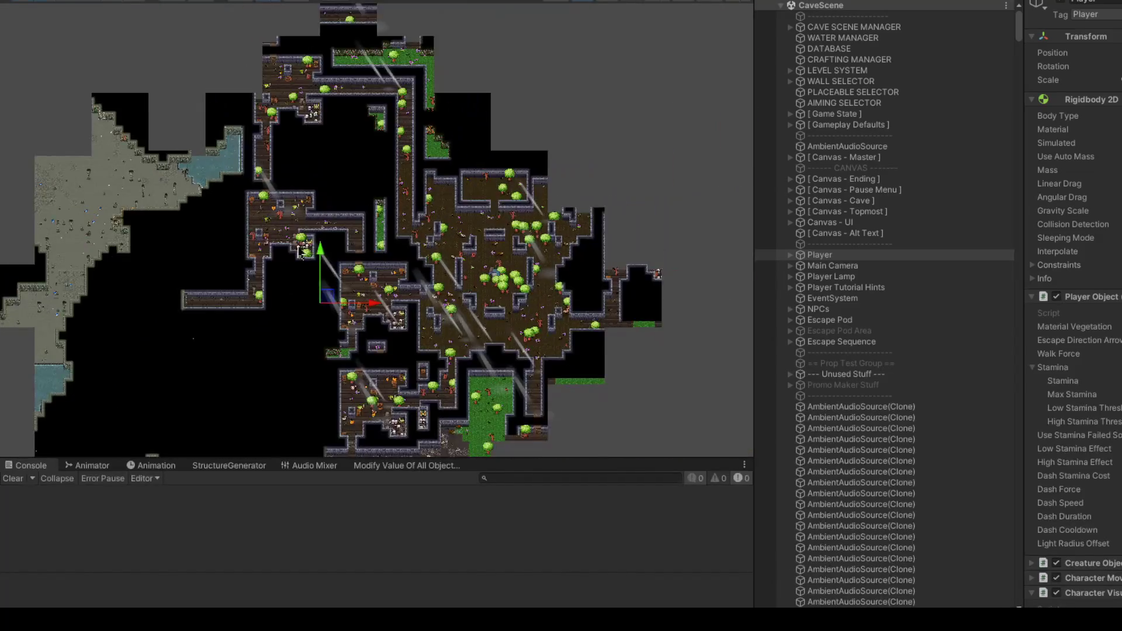
scroll(329, 312, up, 4)
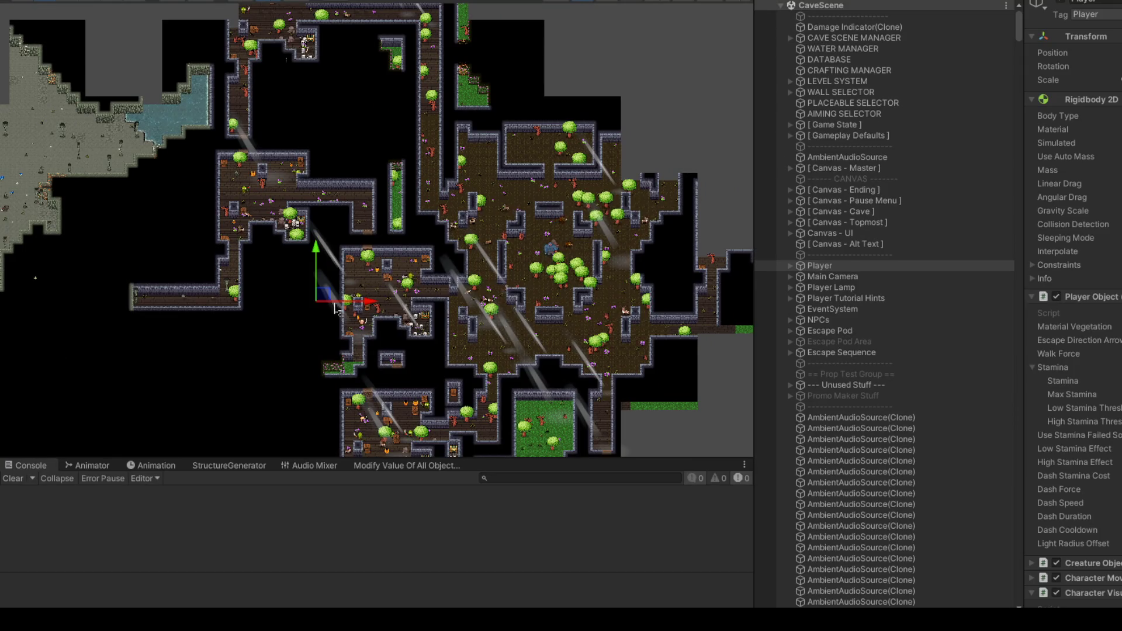
mouse_move(327, 293)
mouse_down()
mouse_move(355, 110)
mouse_move(557, 58)
mouse_move(453, 233)
mouse_up()
Step: Fine-tune the Player's position inside the brick-walled rooms and return to the game view
scroll(454, 233, down, 5)
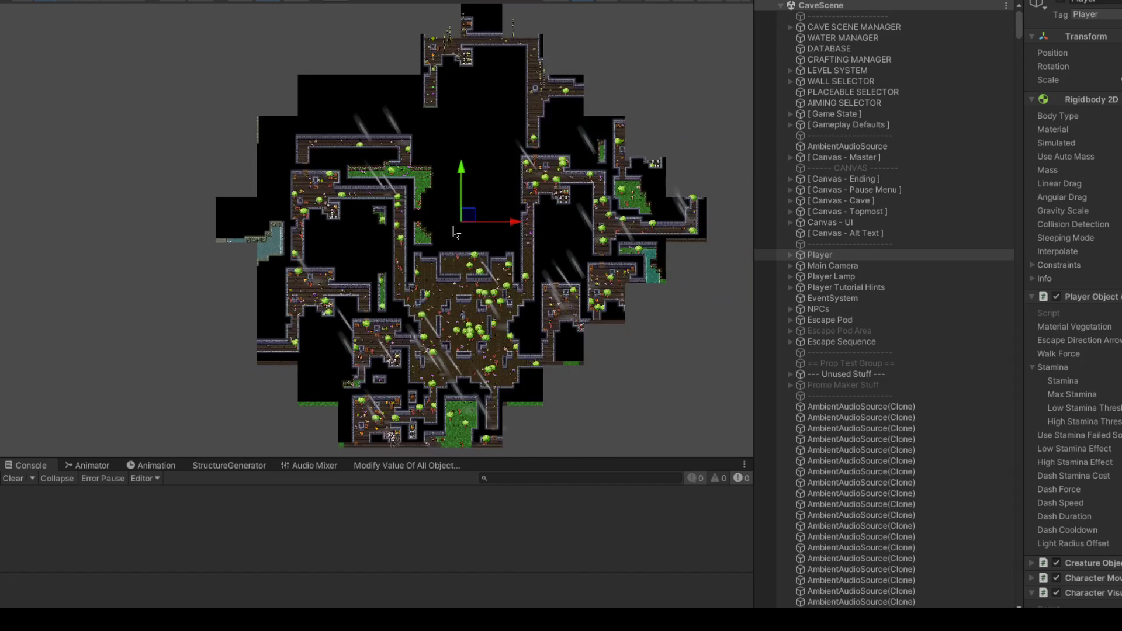
scroll(458, 190, up, 4)
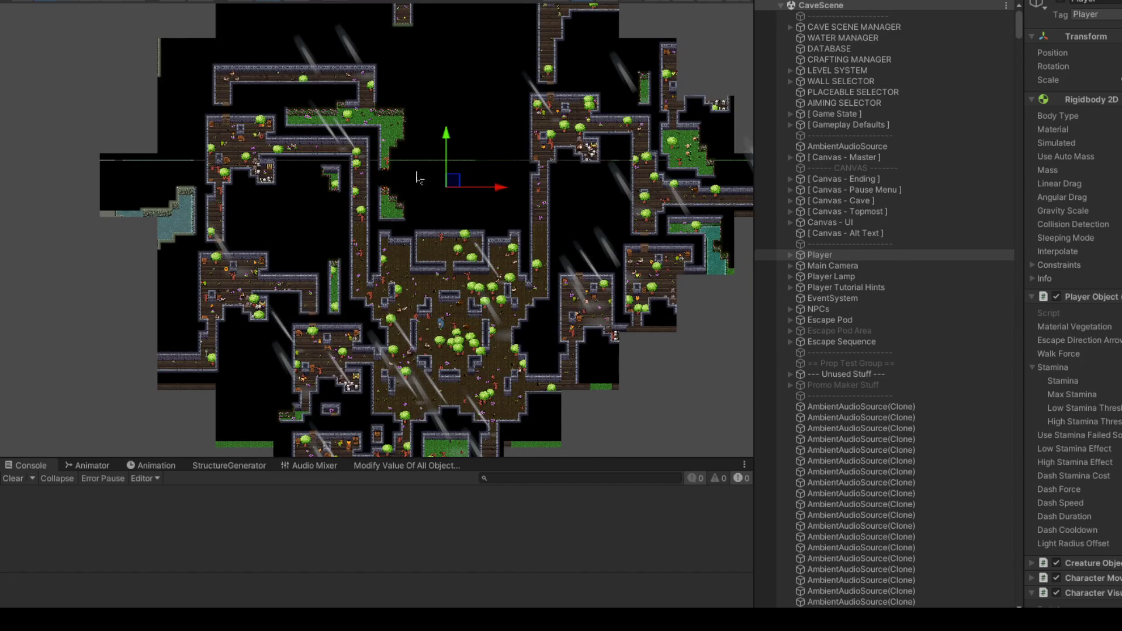
scroll(453, 188, down, 2)
mouse_move(500, 190)
mouse_down()
mouse_move(552, 200)
mouse_move(557, 215)
mouse_up()
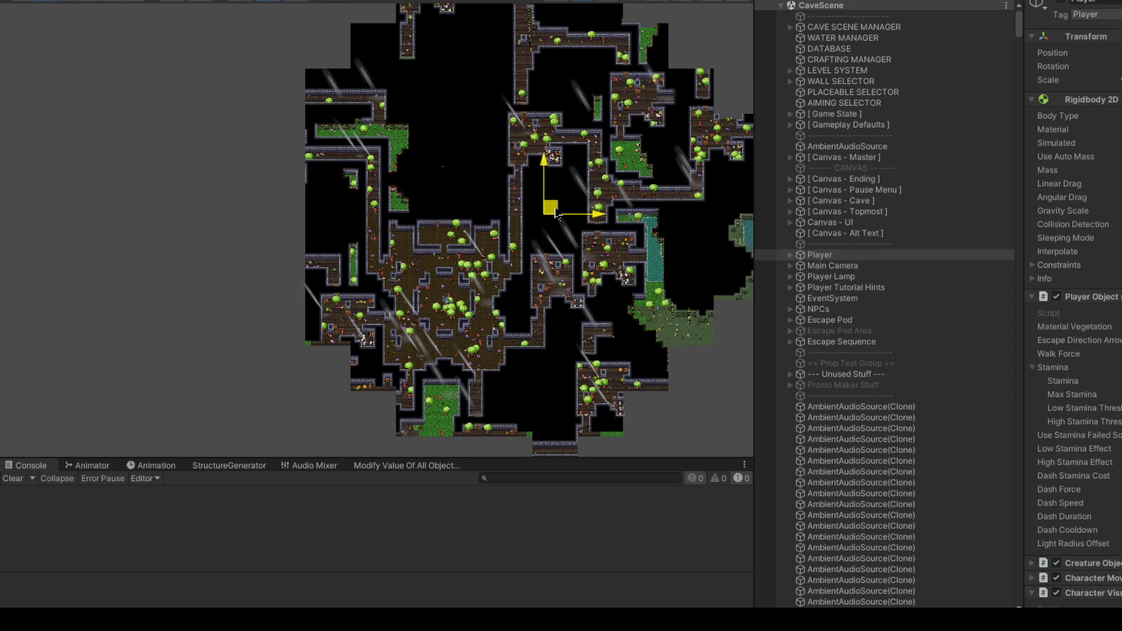
drag(557, 215, 562, 211)
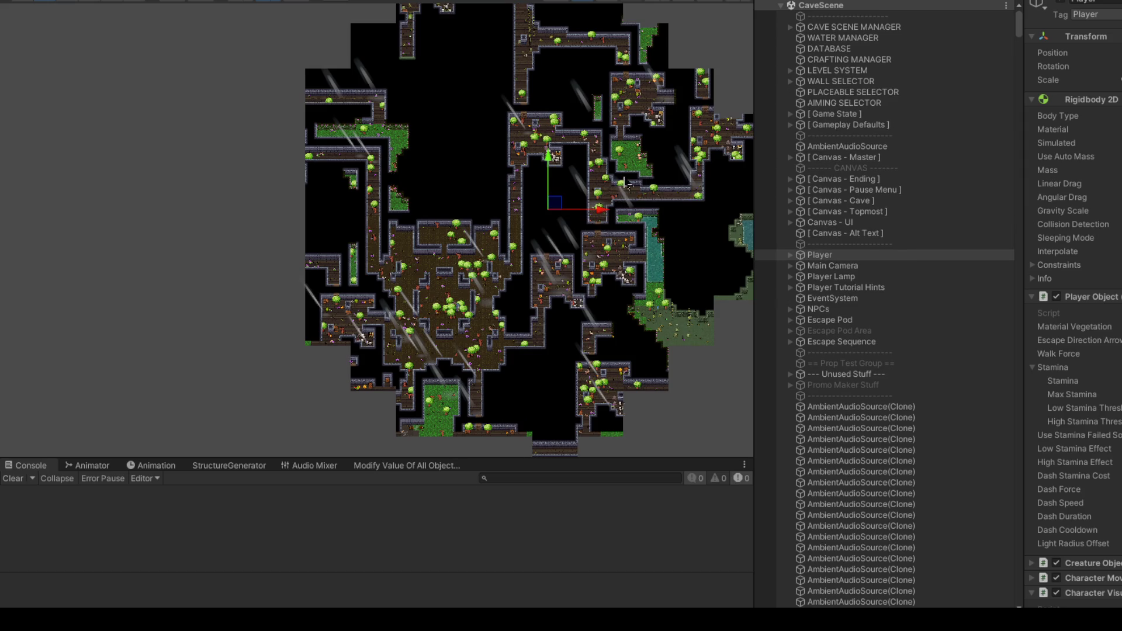
scroll(625, 178, up, 1)
drag(543, 214, 542, 215)
scroll(681, 251, up, 3)
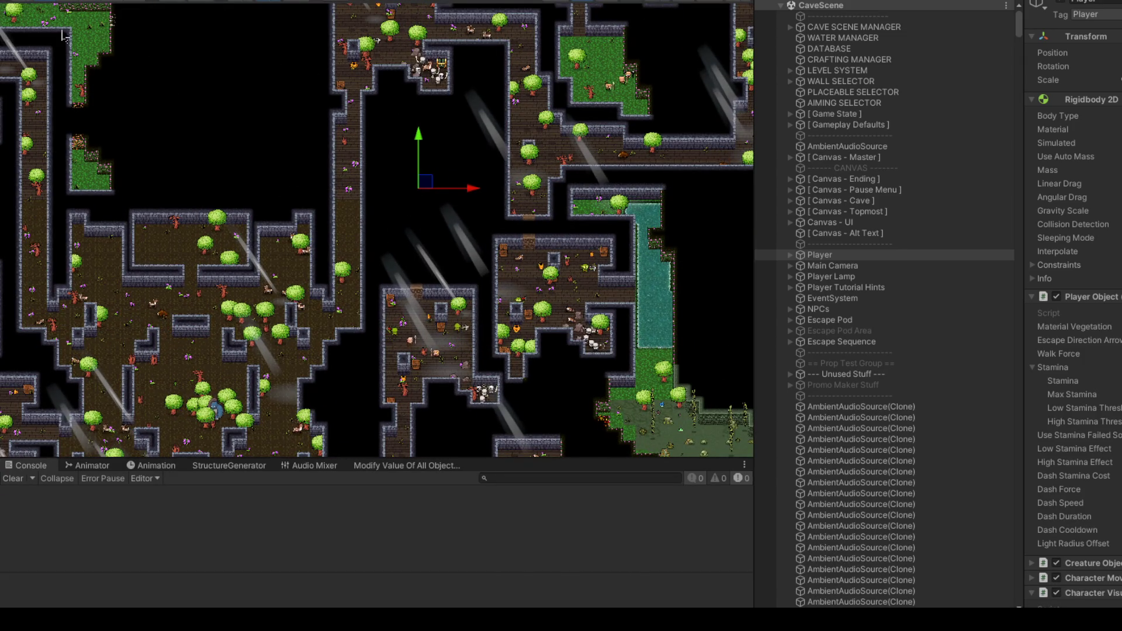
key(ctrl+2)
Step: Open the F3 debug screen and reset the current scene to generate a new level
key(F3)
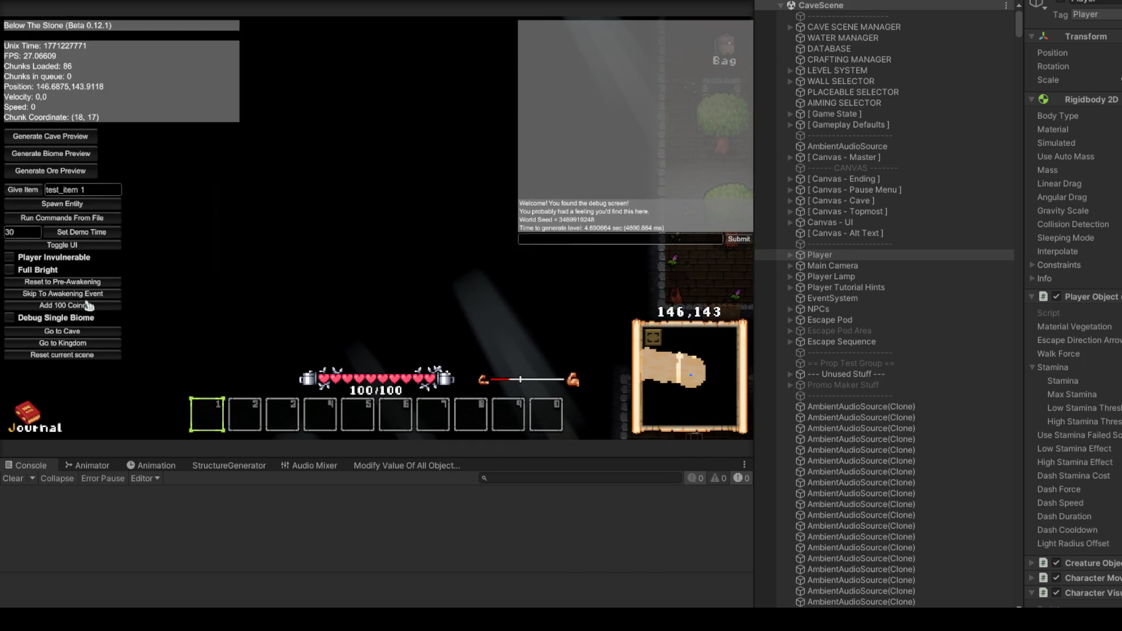
click(82, 331)
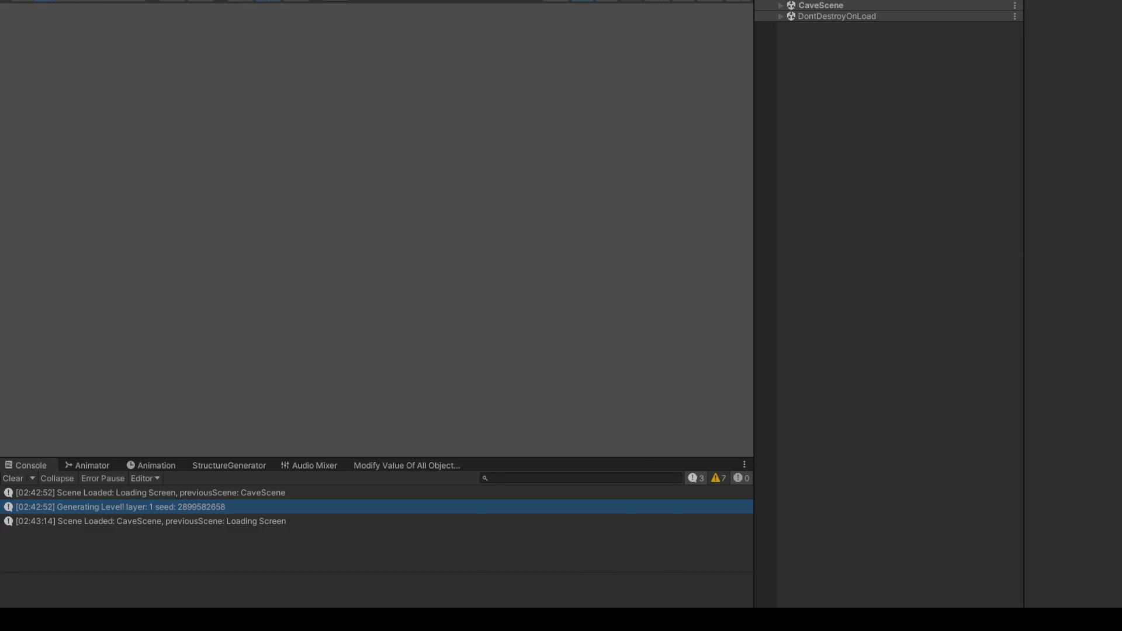
Step: Bring the Player into the Scene view and drag it right through the cave
click(344, 4)
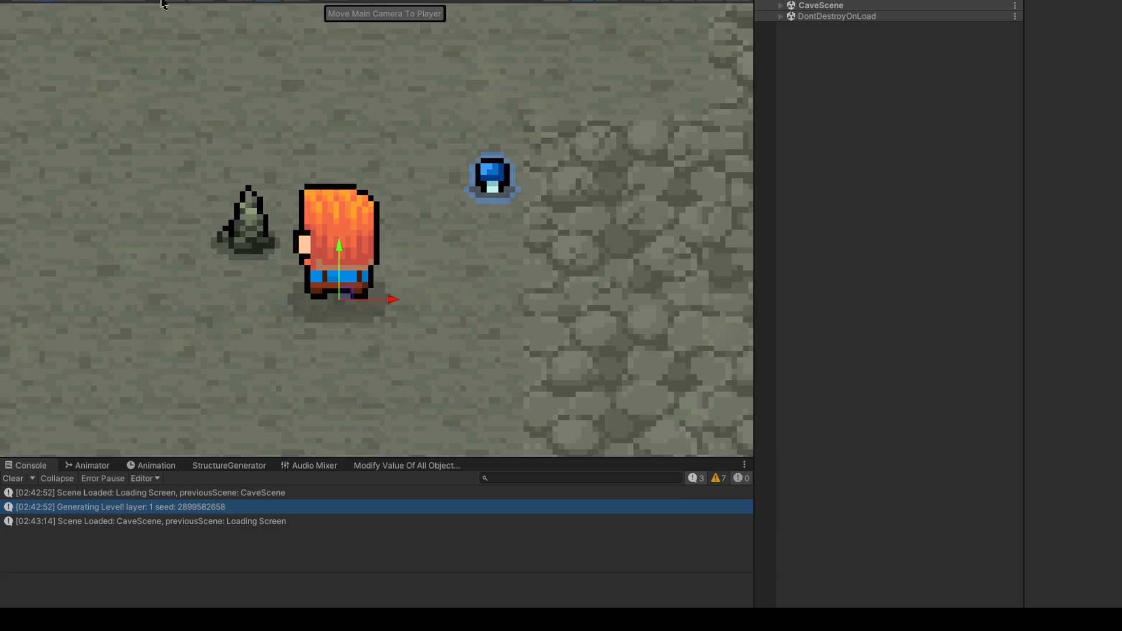
scroll(362, 351, down, 5)
scroll(361, 351, down, 3)
mouse_move(327, 322)
mouse_down()
mouse_move(485, 228)
mouse_move(580, 113)
mouse_move(645, 65)
mouse_move(477, 212)
mouse_move(291, 340)
mouse_up()
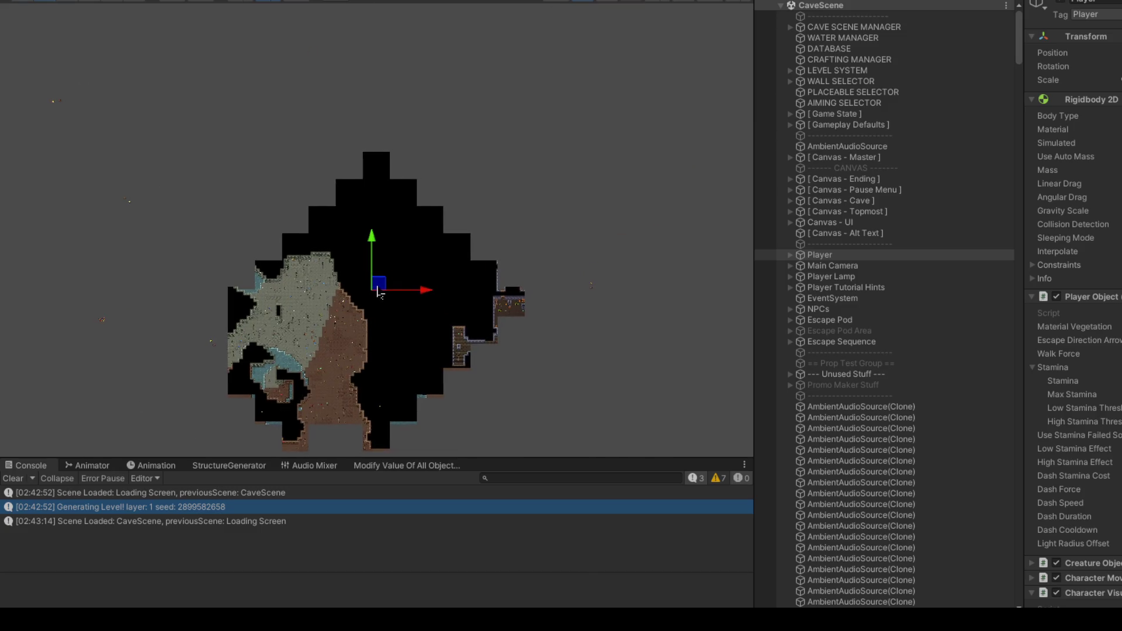
mouse_move(377, 263)
mouse_down()
mouse_move(581, 321)
mouse_move(630, 314)
mouse_move(720, 186)
mouse_move(624, 337)
mouse_move(573, 172)
mouse_move(615, 346)
mouse_move(594, 249)
mouse_up()
Step: Zoom out and drag the Player up-left, then down-left to explore other cave areas
scroll(526, 345, up, 3)
scroll(550, 133, up, 2)
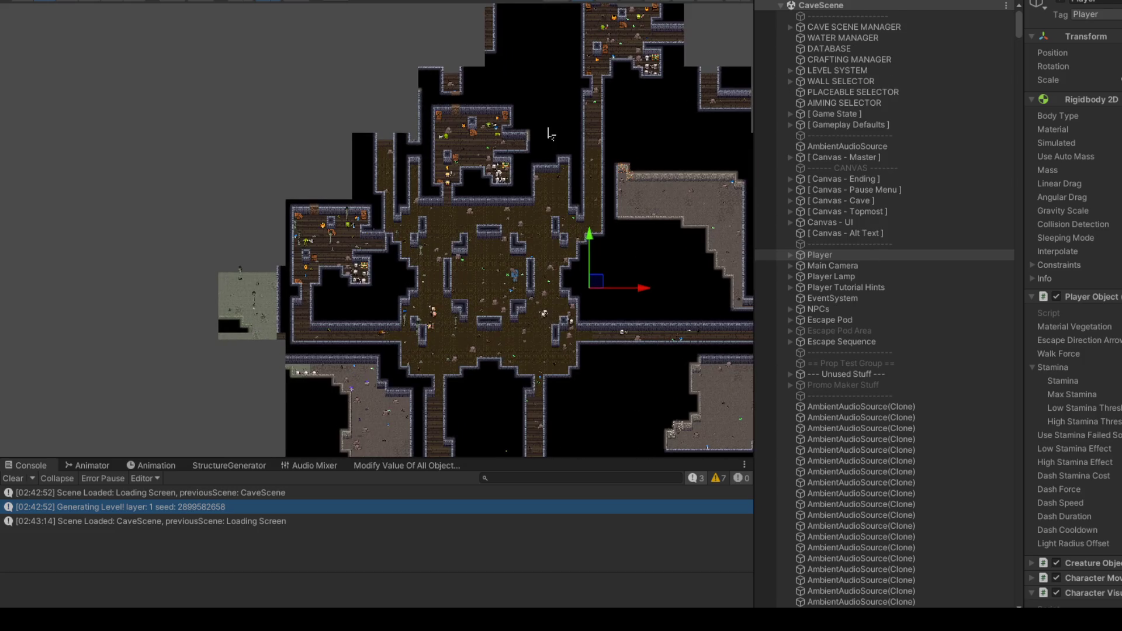
scroll(548, 133, up, 1)
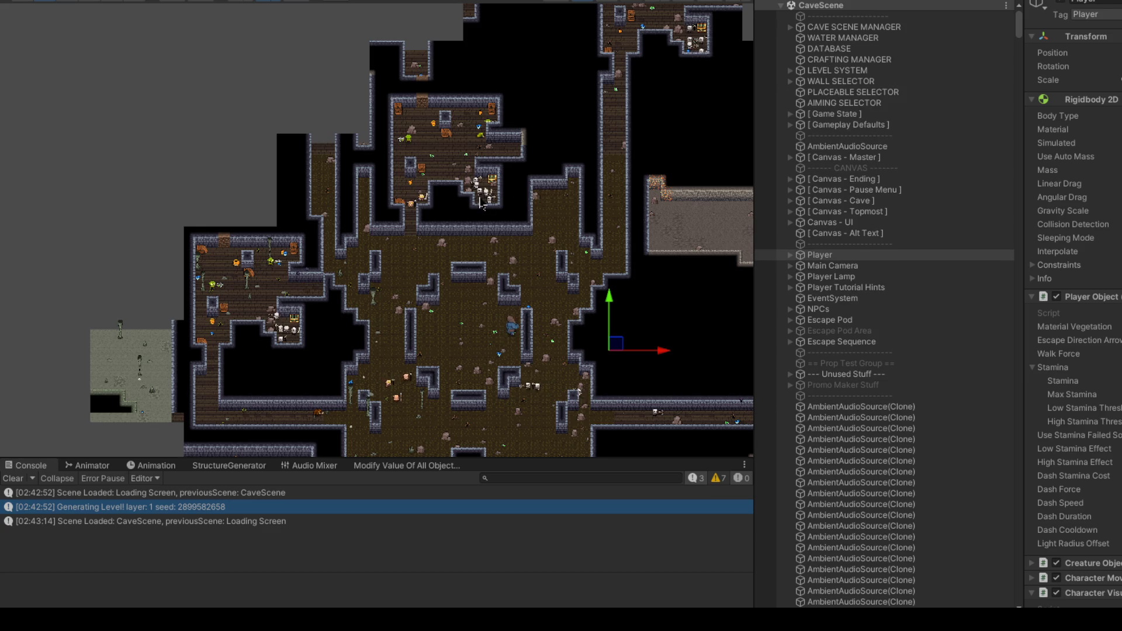
mouse_move(617, 346)
mouse_down()
mouse_move(595, 123)
mouse_move(559, 117)
mouse_up()
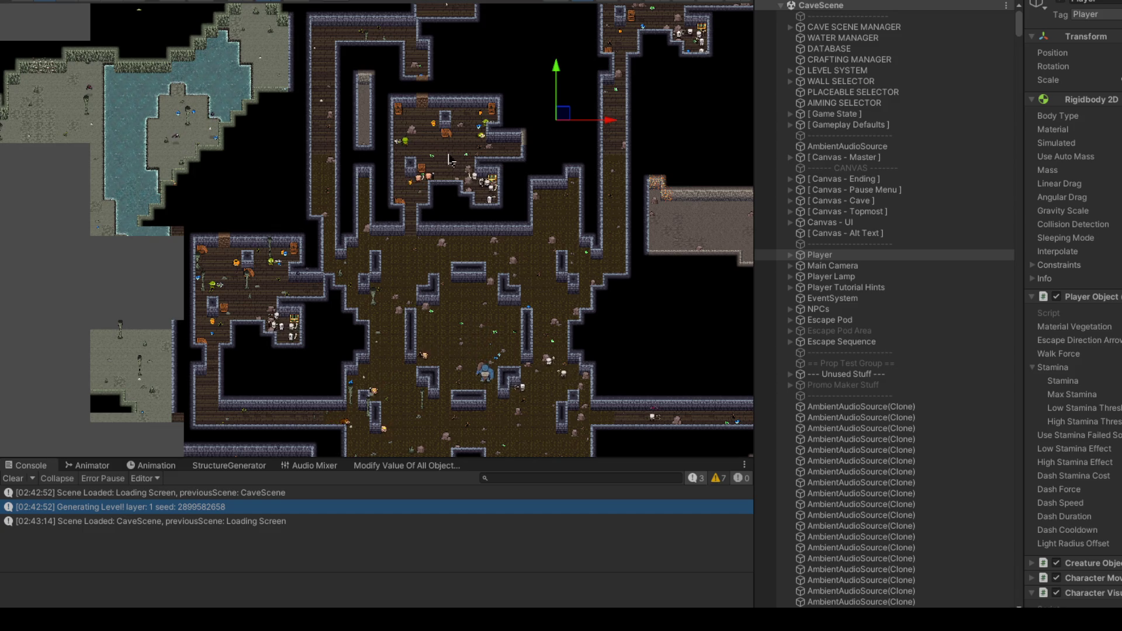
scroll(371, 170, down, 4)
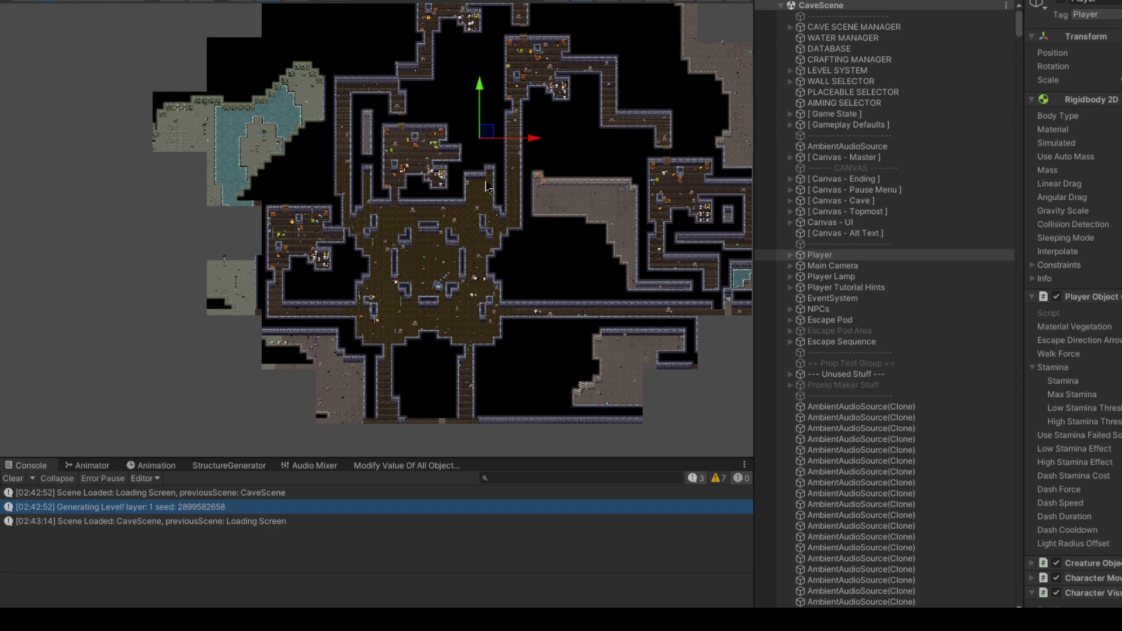
mouse_move(489, 138)
mouse_down()
mouse_move(591, 242)
mouse_move(538, 216)
mouse_move(473, 228)
mouse_up()
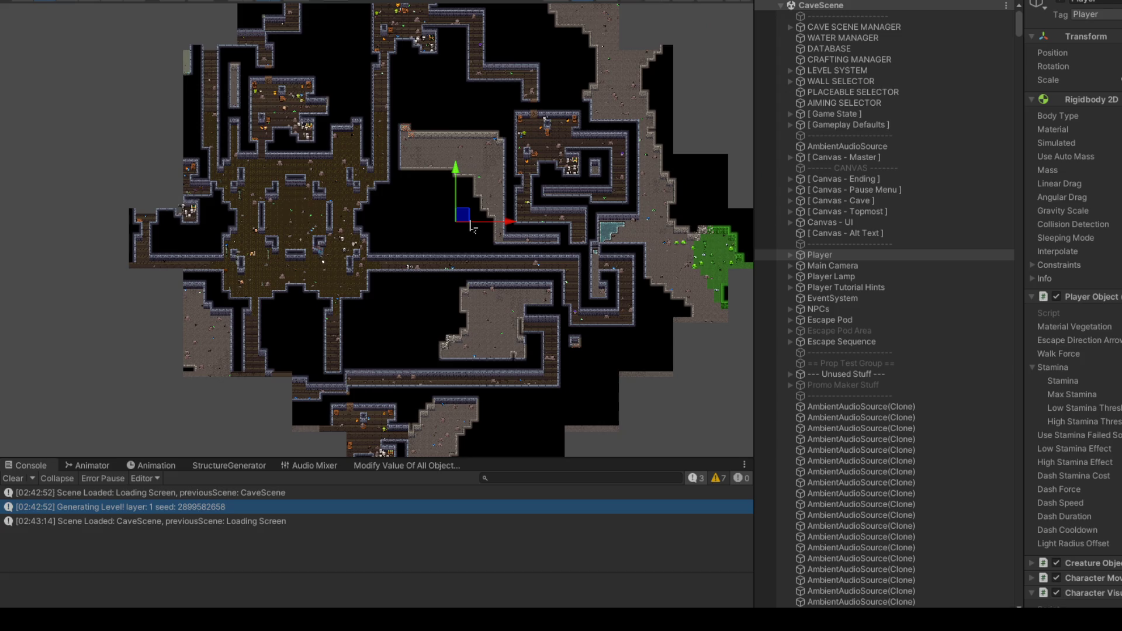
drag(472, 227, 384, 320)
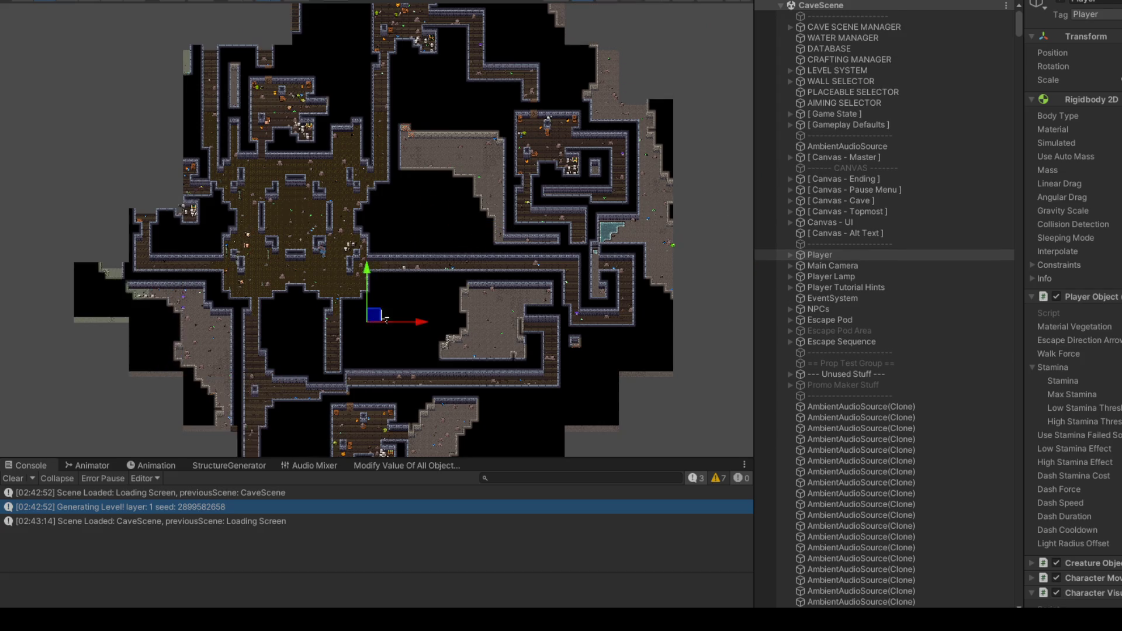
Step: Re-centre on the Player, settle it at a new spot near the rooms, and return to the Game view
key(f)
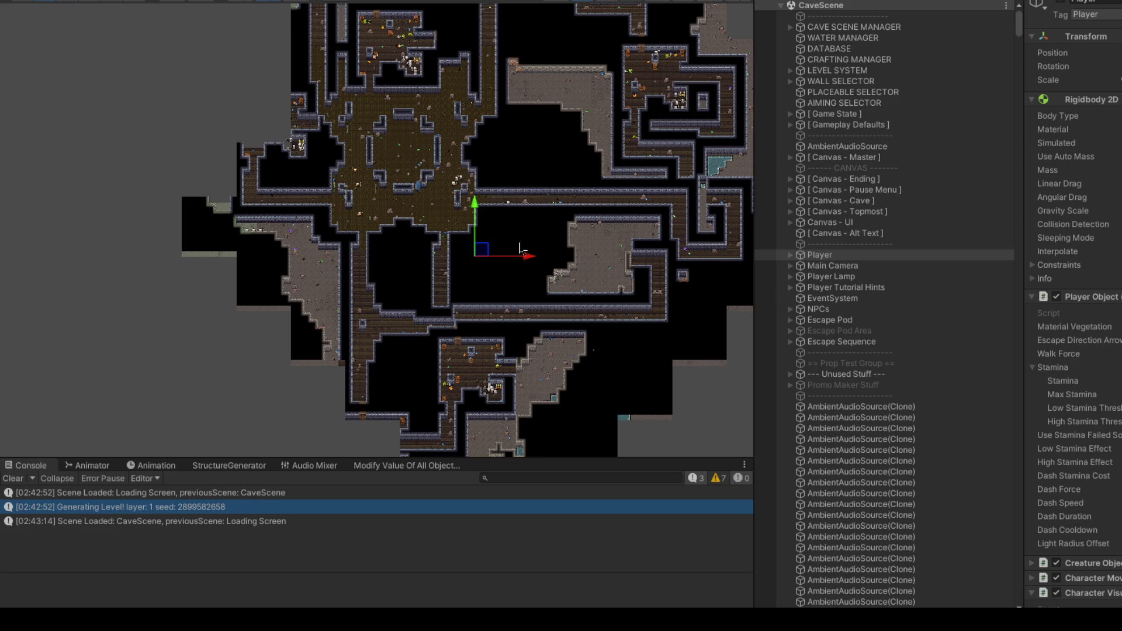
mouse_move(483, 256)
mouse_down()
mouse_move(501, 263)
mouse_move(261, 281)
mouse_move(250, 263)
mouse_move(526, 256)
mouse_move(524, 145)
mouse_move(578, 280)
mouse_move(596, 188)
mouse_move(536, 165)
mouse_move(501, 125)
mouse_move(497, 136)
mouse_up()
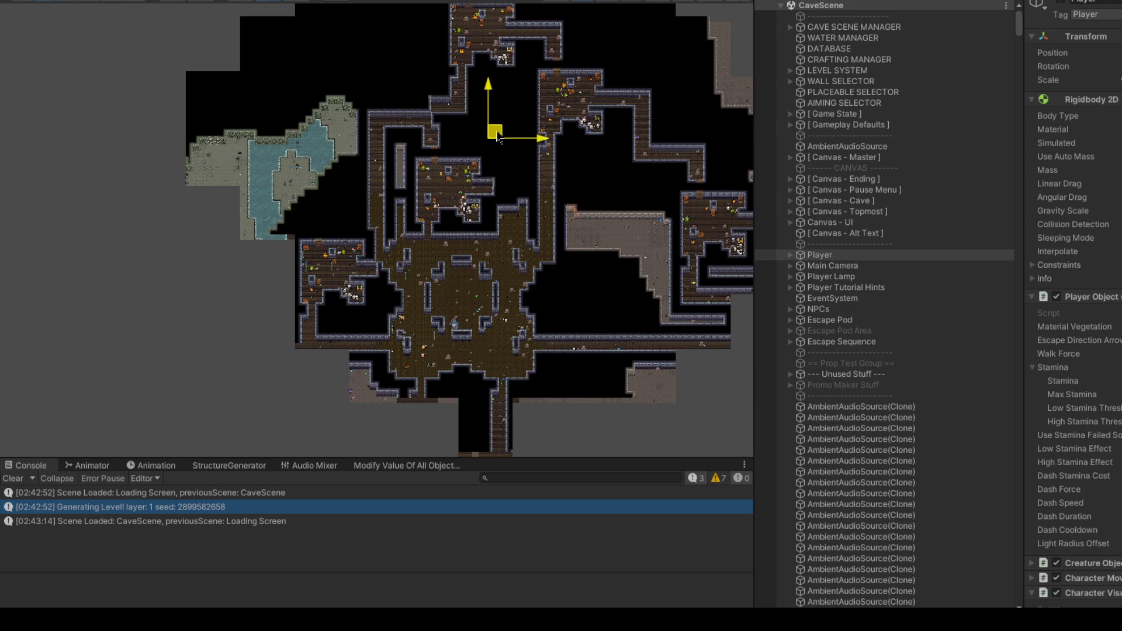
drag(496, 137, 493, 140)
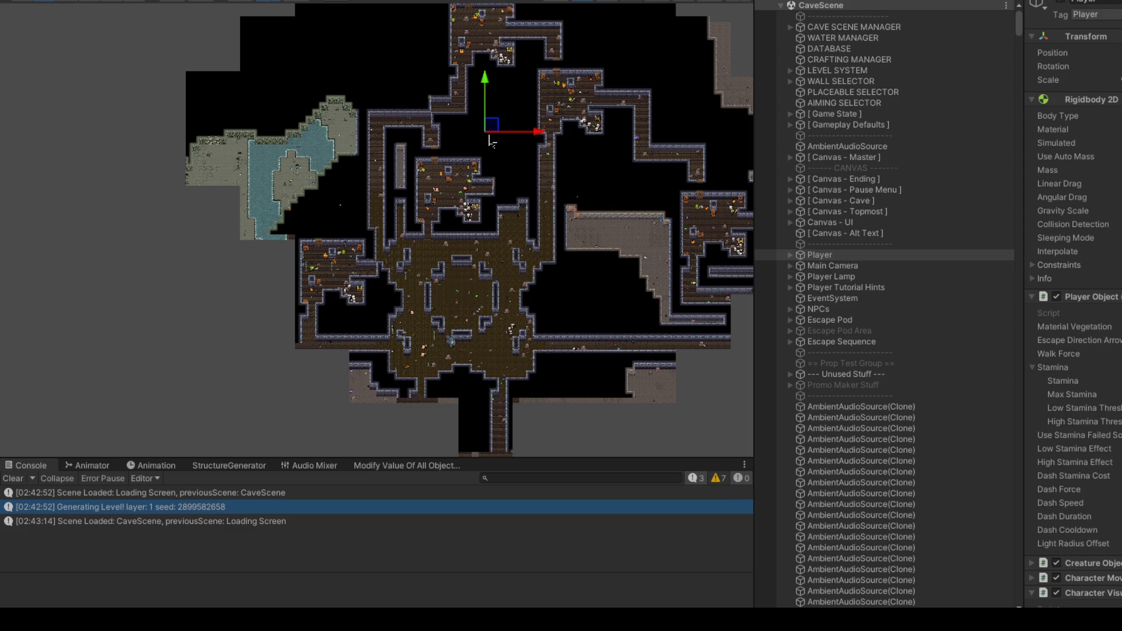
drag(496, 131, 514, 138)
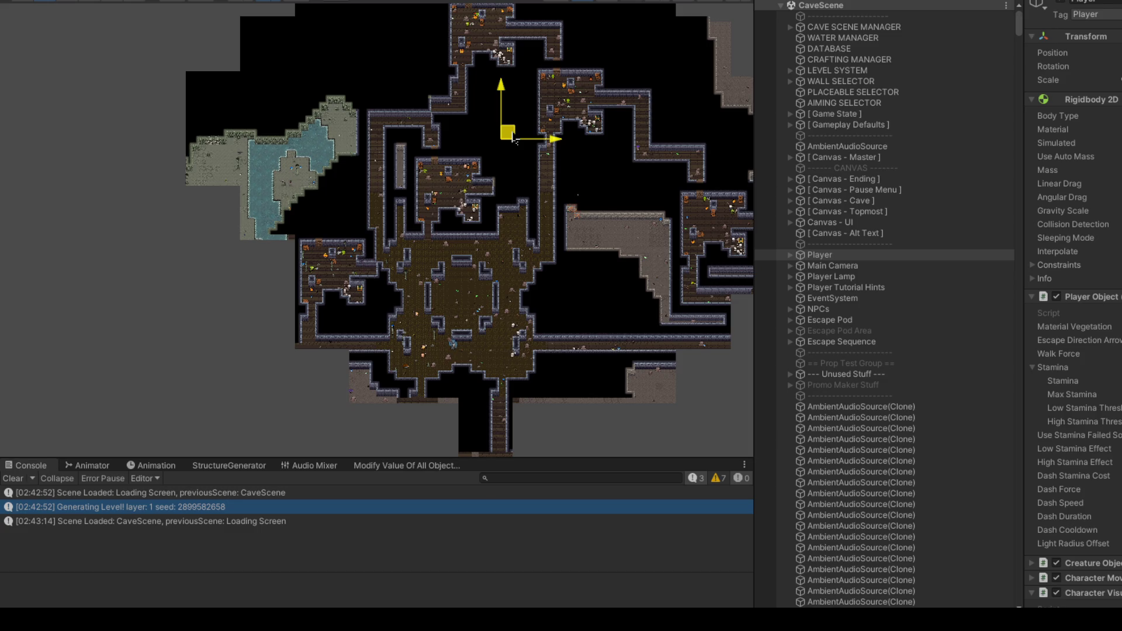
drag(513, 138, 514, 139)
scroll(609, 85, up, 3)
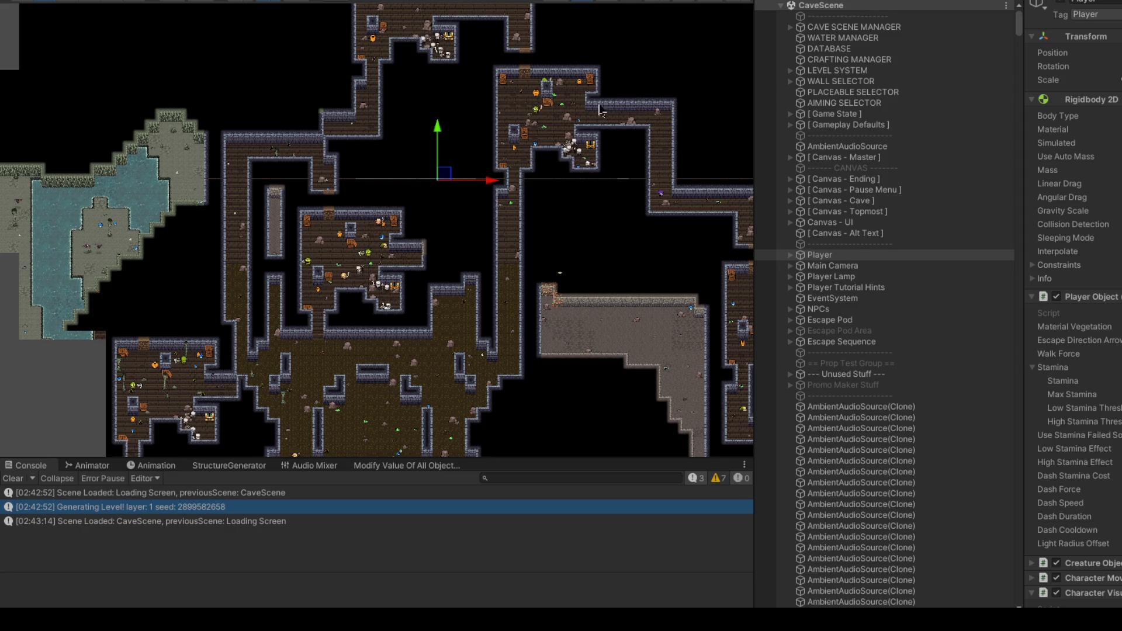
drag(484, 138, 495, 199)
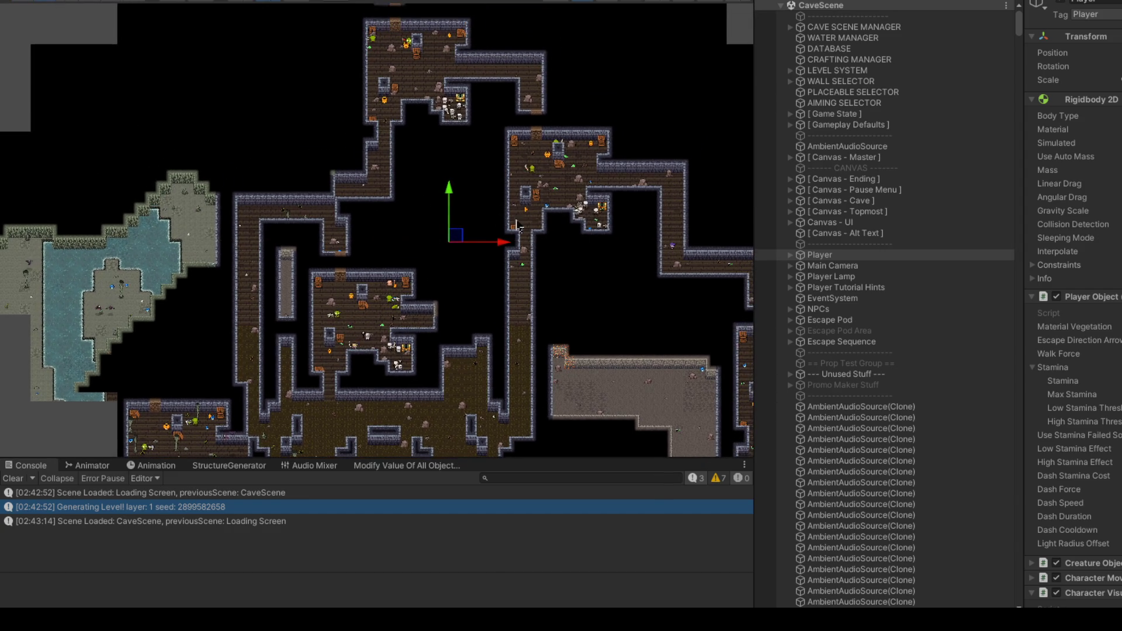
drag(474, 267, 476, 276)
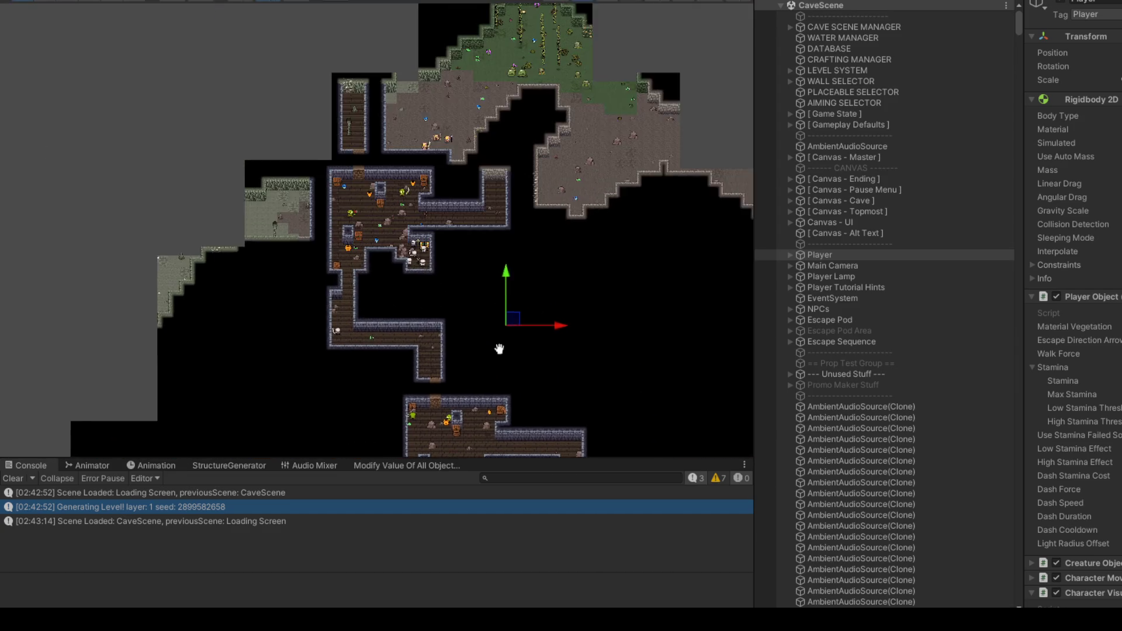
click(103, 7)
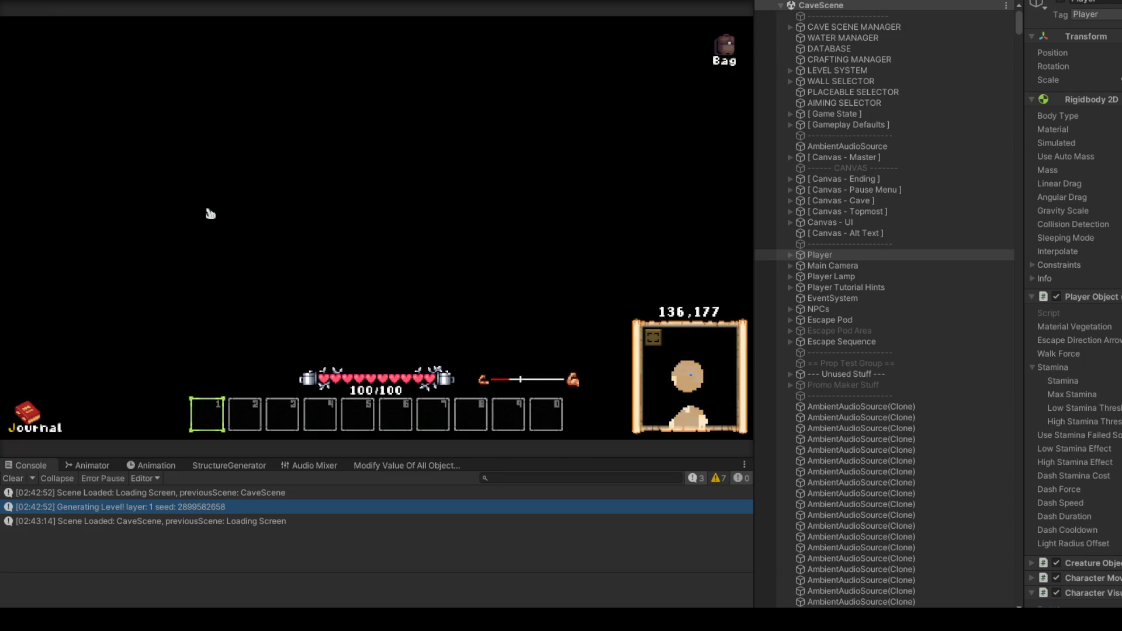
Step: Generate a fresh cave with the debug screen's Go to Cave, then stop play mode and clear the Console
key(grave)
click(78, 332)
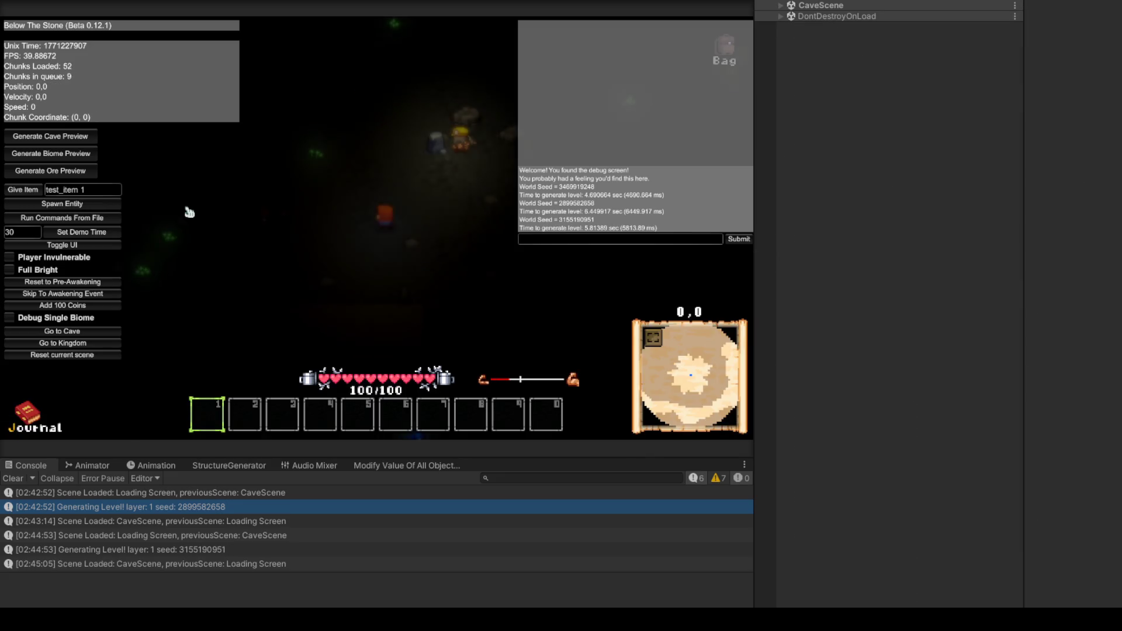
key(ctrl+p)
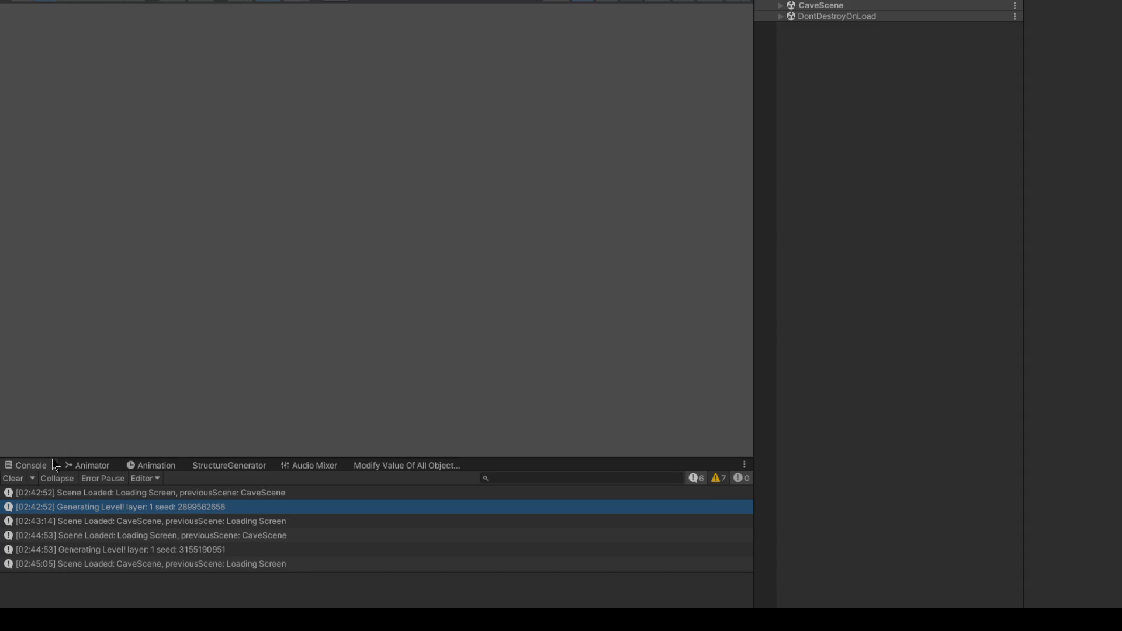
click(13, 479)
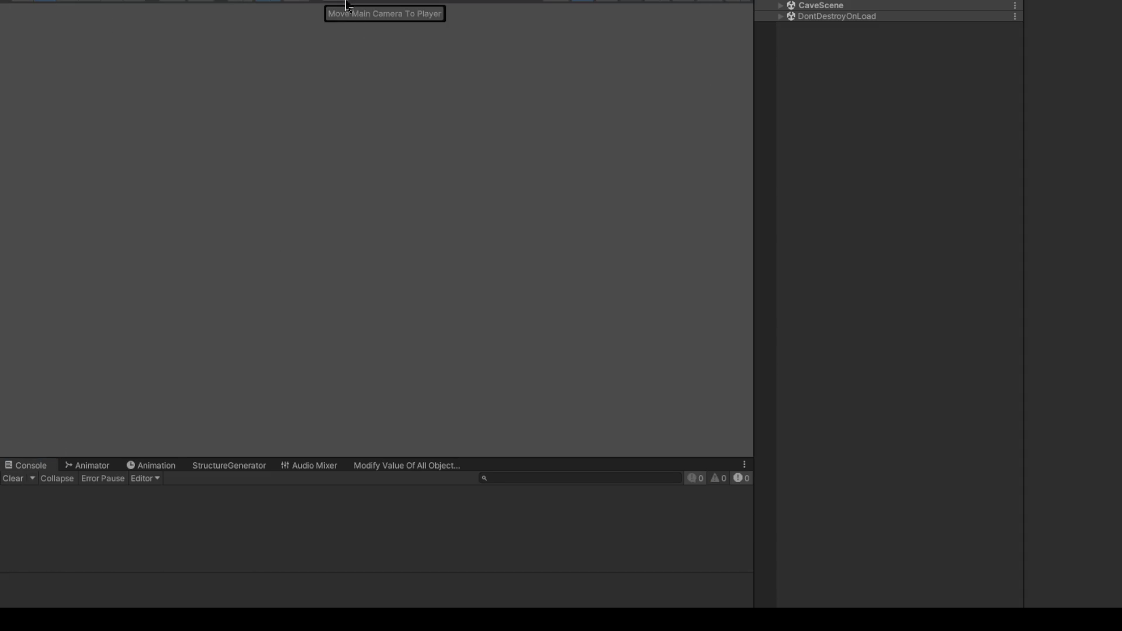
Step: Zoom the Scene view and drag the Player up and right through the cave
scroll(271, 388, down, 5)
scroll(272, 387, down, 3)
mouse_move(296, 339)
mouse_down()
mouse_move(328, 272)
mouse_move(595, 42)
mouse_move(426, 296)
mouse_move(383, 325)
mouse_move(554, 200)
mouse_move(598, 151)
mouse_up()
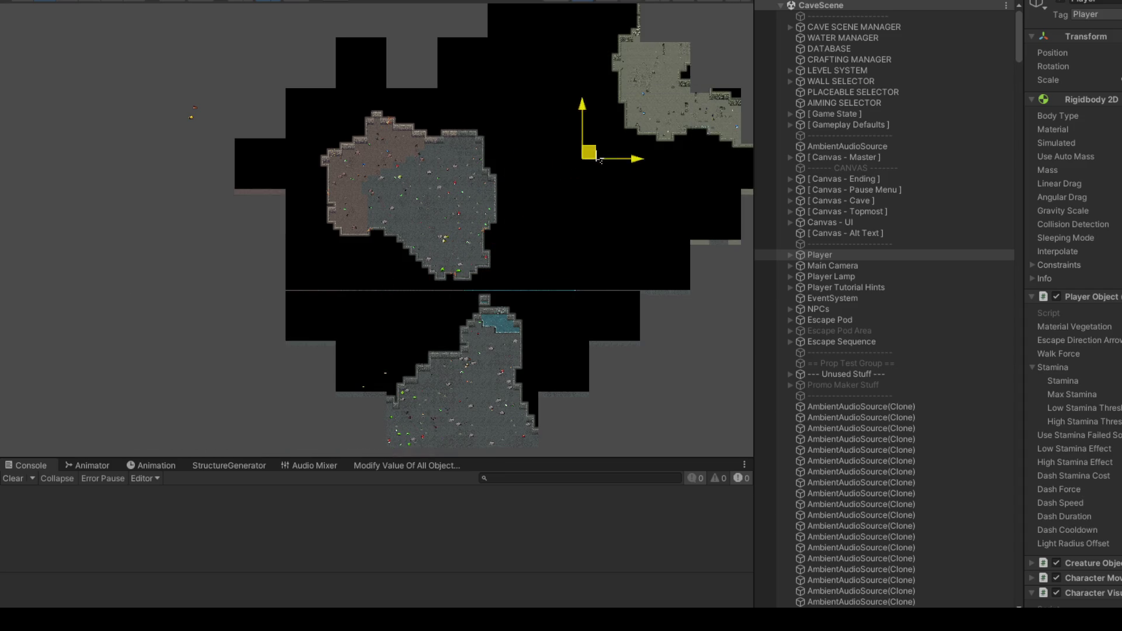
mouse_move(376, 311)
mouse_down()
mouse_move(519, 231)
mouse_move(579, 173)
mouse_move(681, 228)
mouse_move(609, 243)
mouse_move(433, 363)
mouse_move(448, 255)
mouse_move(547, 117)
mouse_up()
Step: Frame the Player with F, move it to the map's upper left, then show the Game view
key(f)
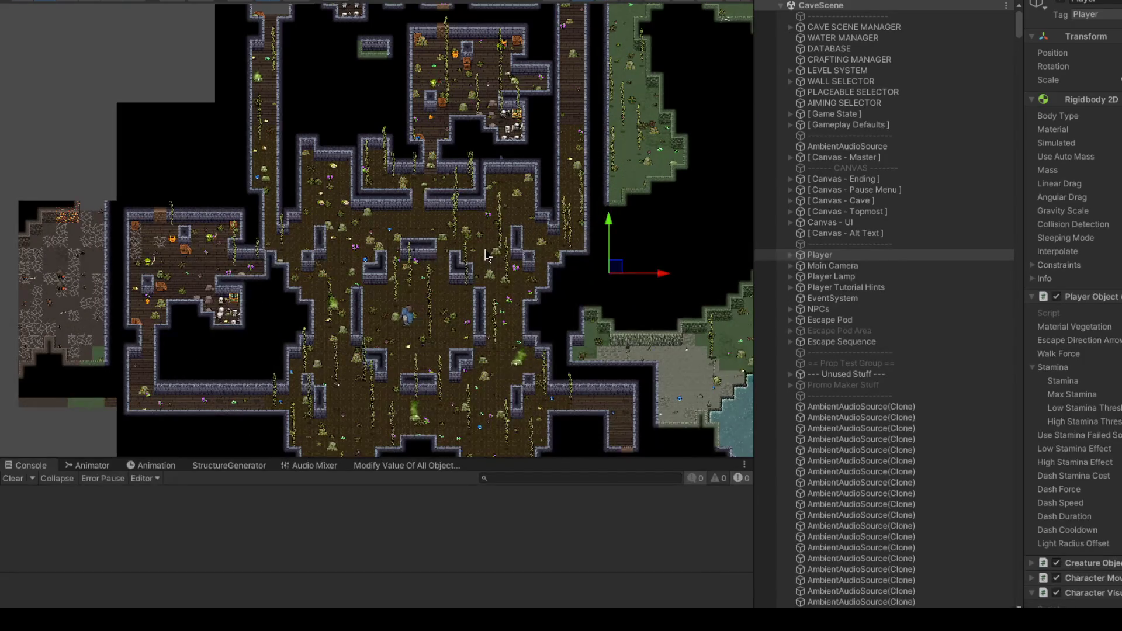
scroll(487, 164, down, 2)
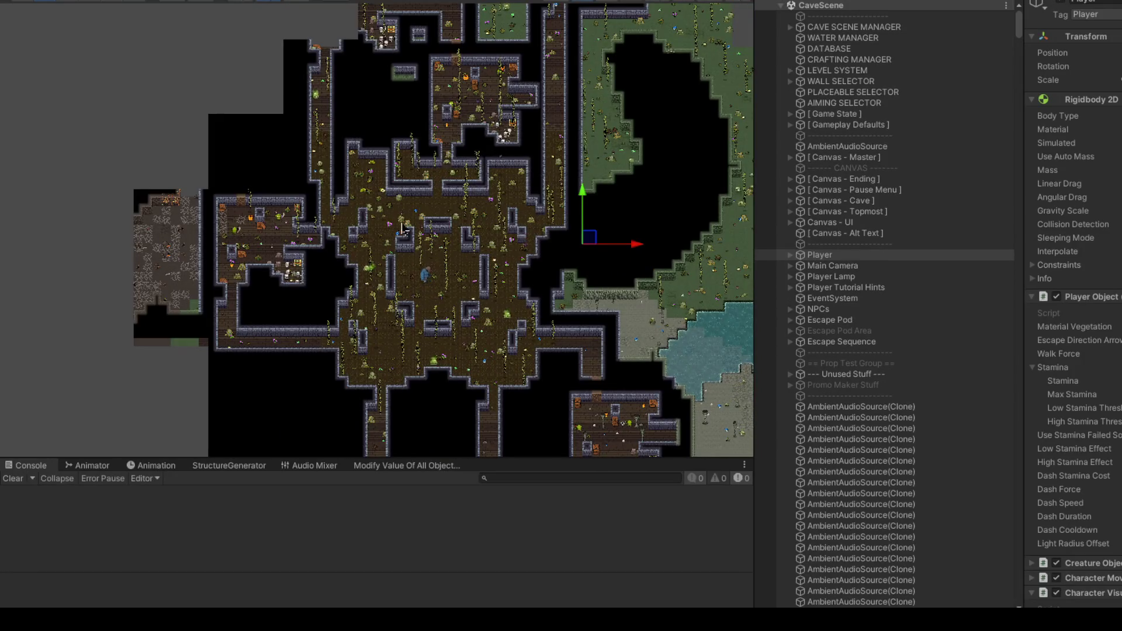
scroll(458, 125, up, 2)
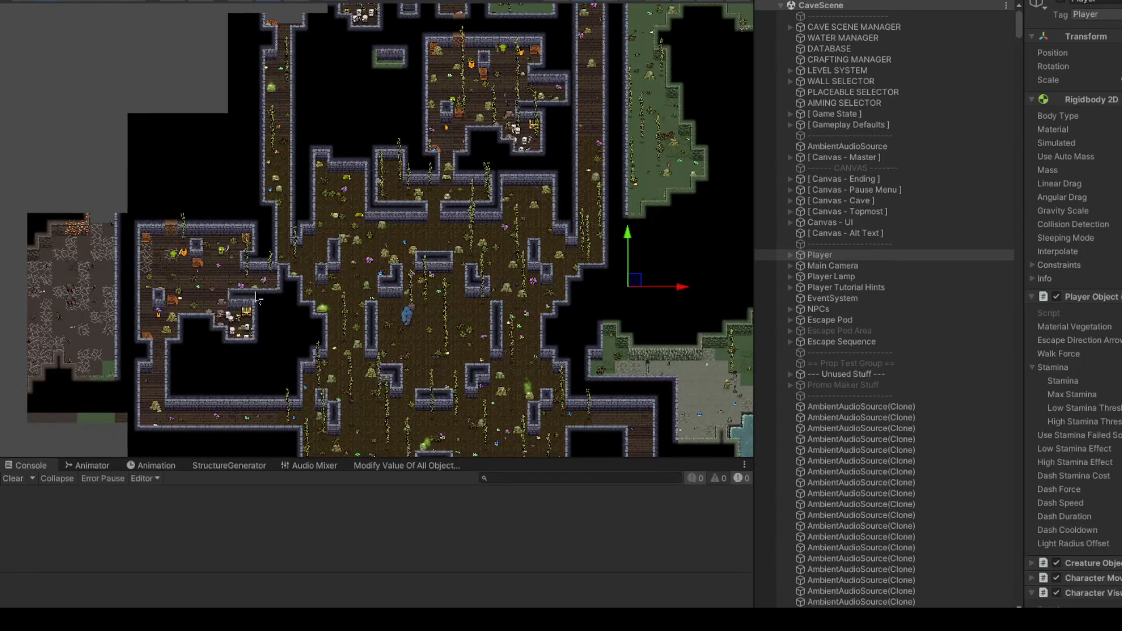
scroll(374, 122, down, 2)
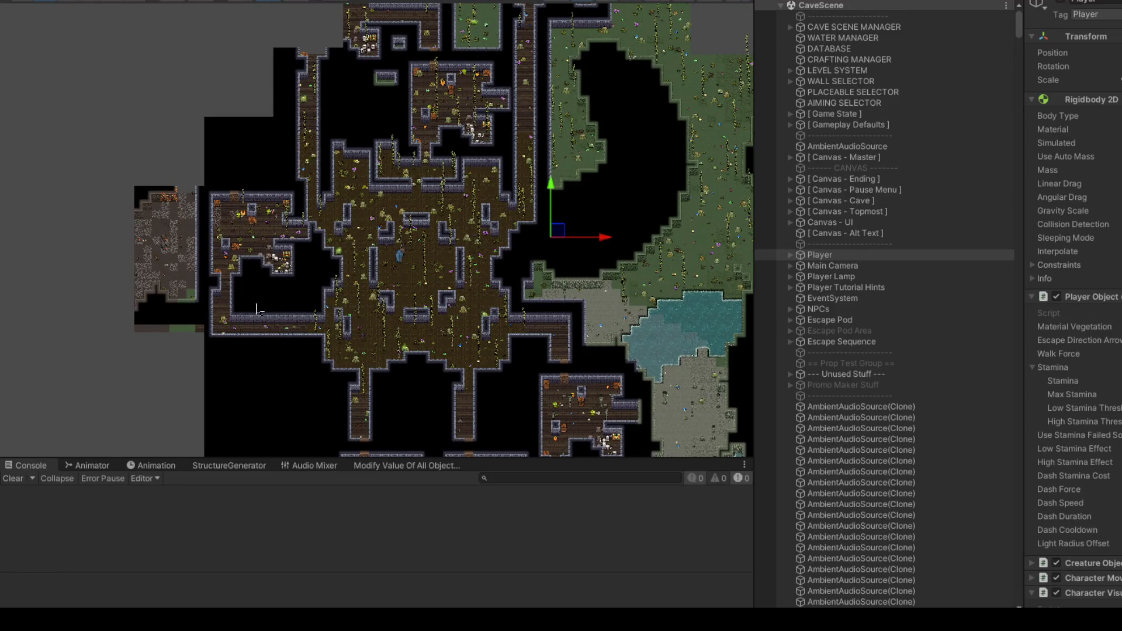
scroll(411, 279, down, 1)
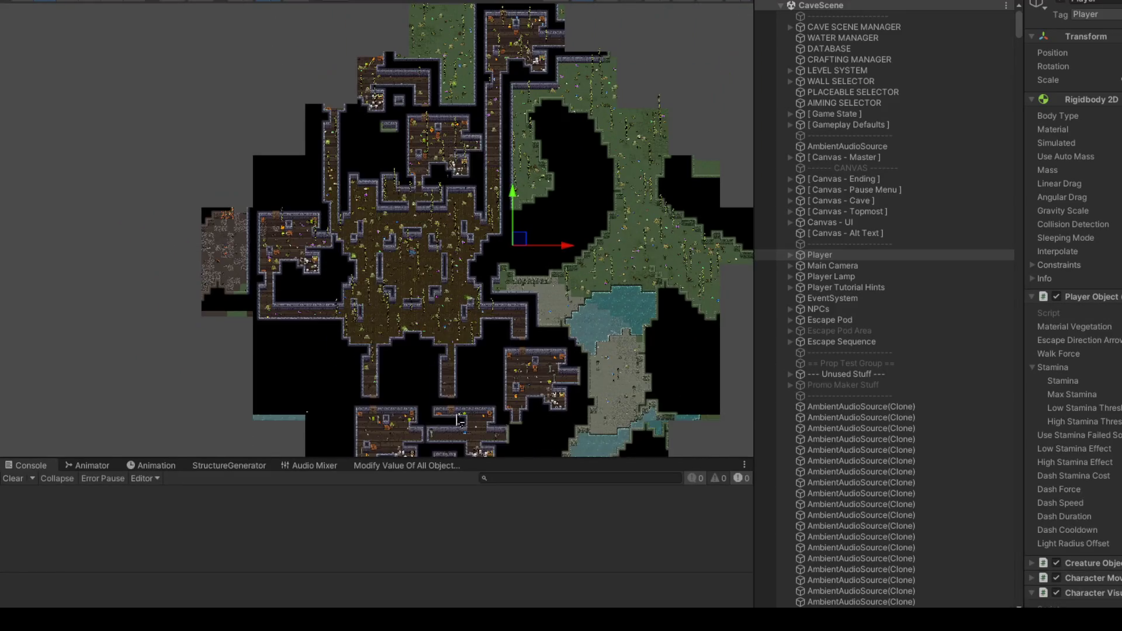
mouse_move(495, 225)
mouse_down()
mouse_move(365, 146)
mouse_move(376, 154)
mouse_up()
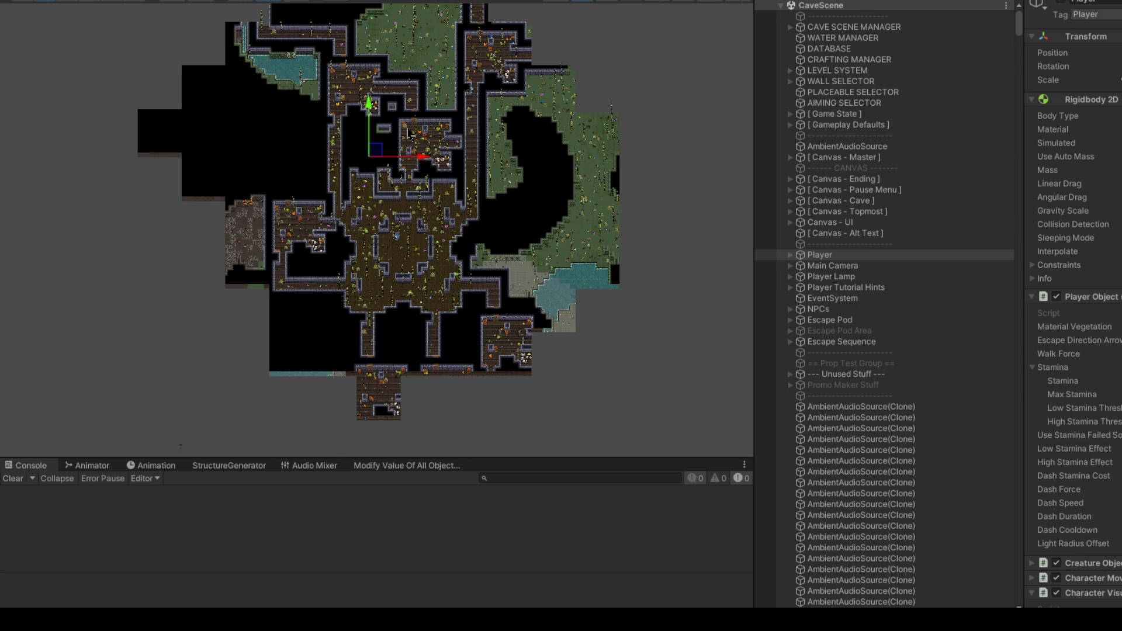
key(ctrl+2)
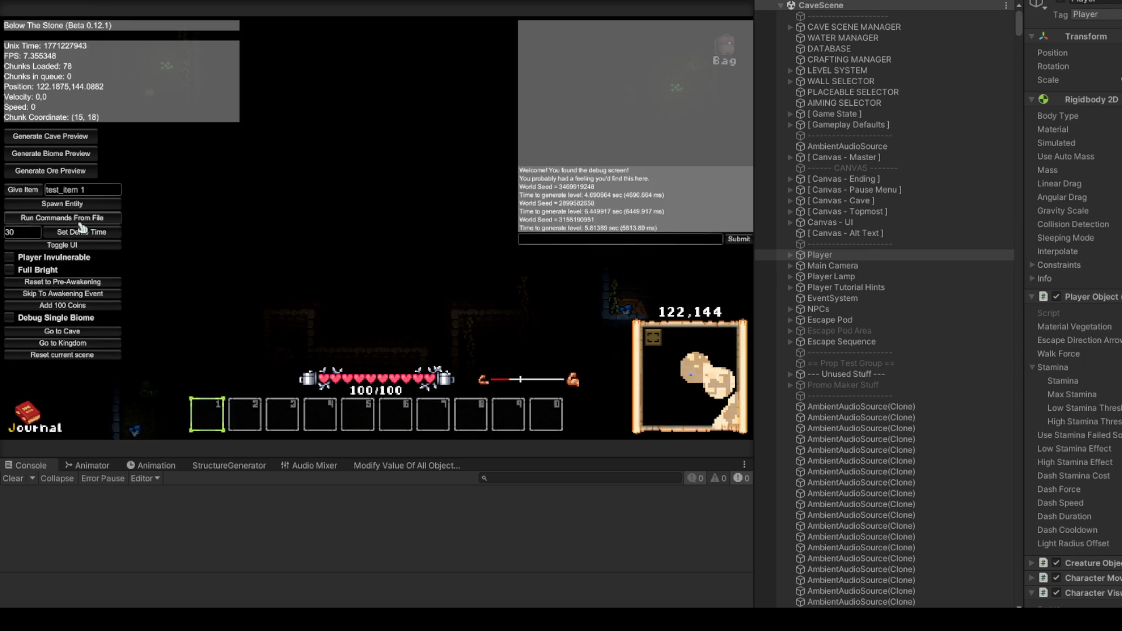
Step: Generate a new cave level and bring the main camera to the Player
click(80, 335)
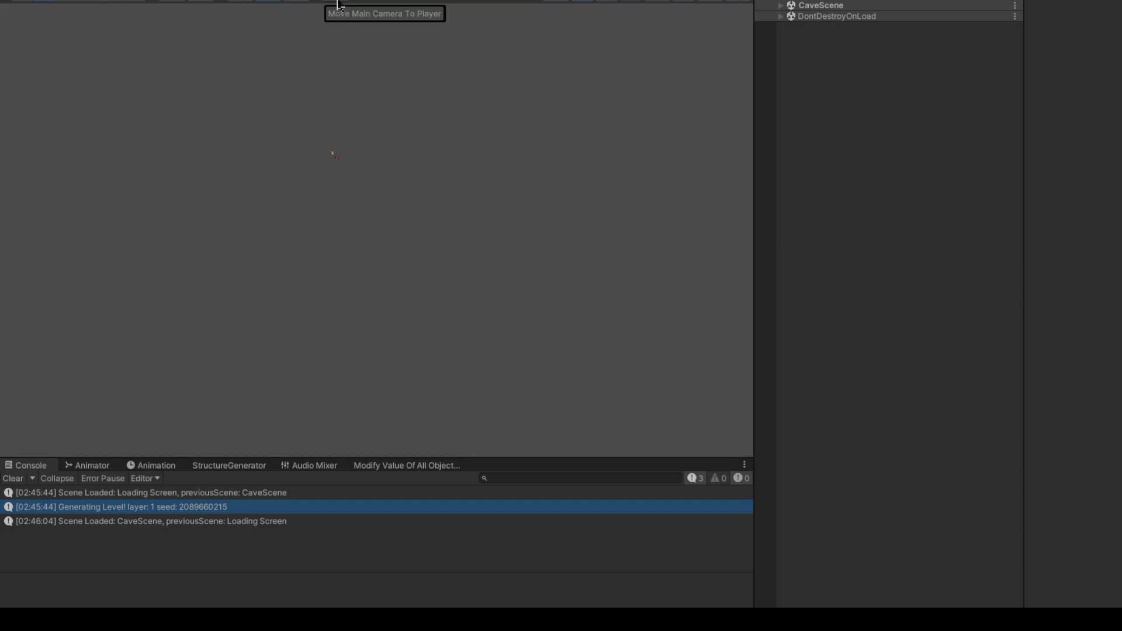
click(342, 2)
scroll(422, 252, down, 10)
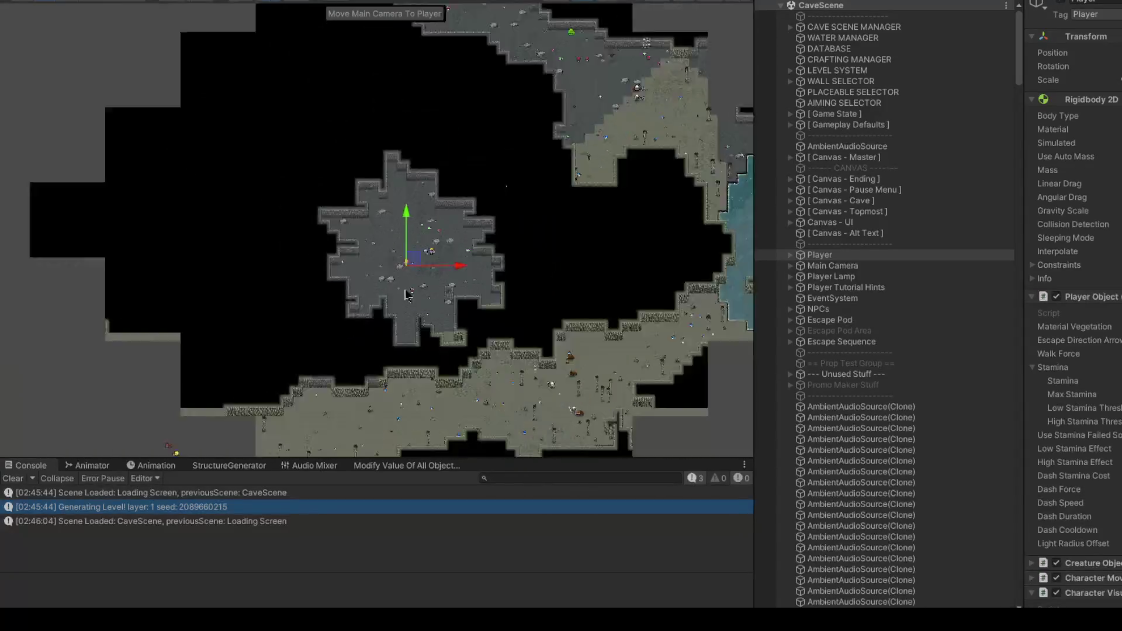
Step: Drag the Player through the cave and up into the tree-filled room
mouse_move(365, 285)
mouse_down()
mouse_move(501, 155)
mouse_move(555, 163)
mouse_up()
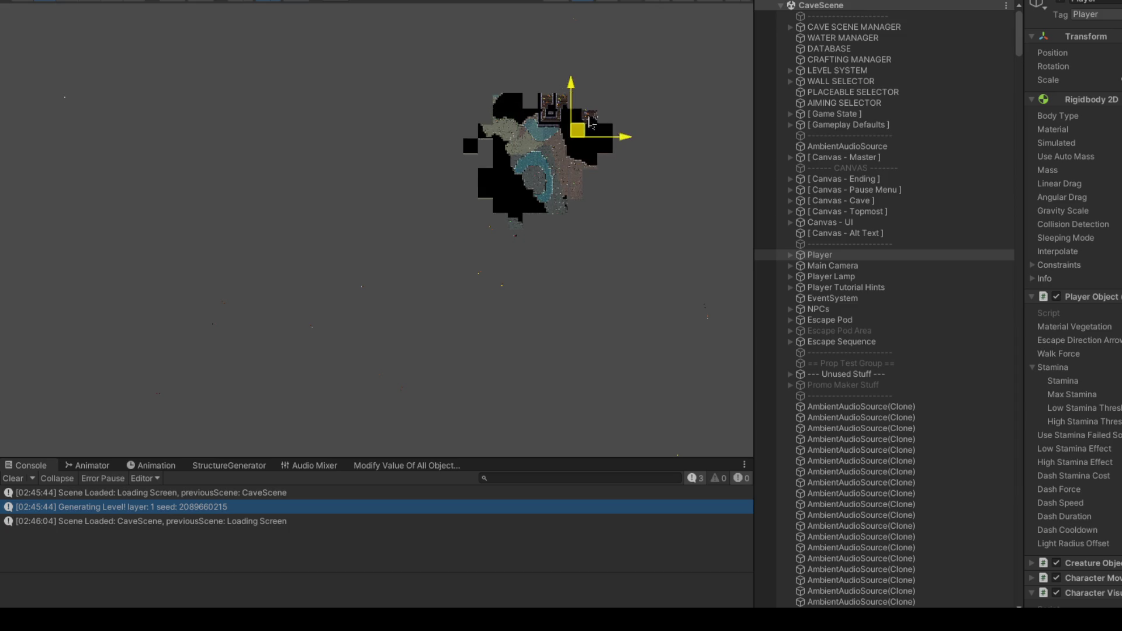
scroll(599, 106, up, 8)
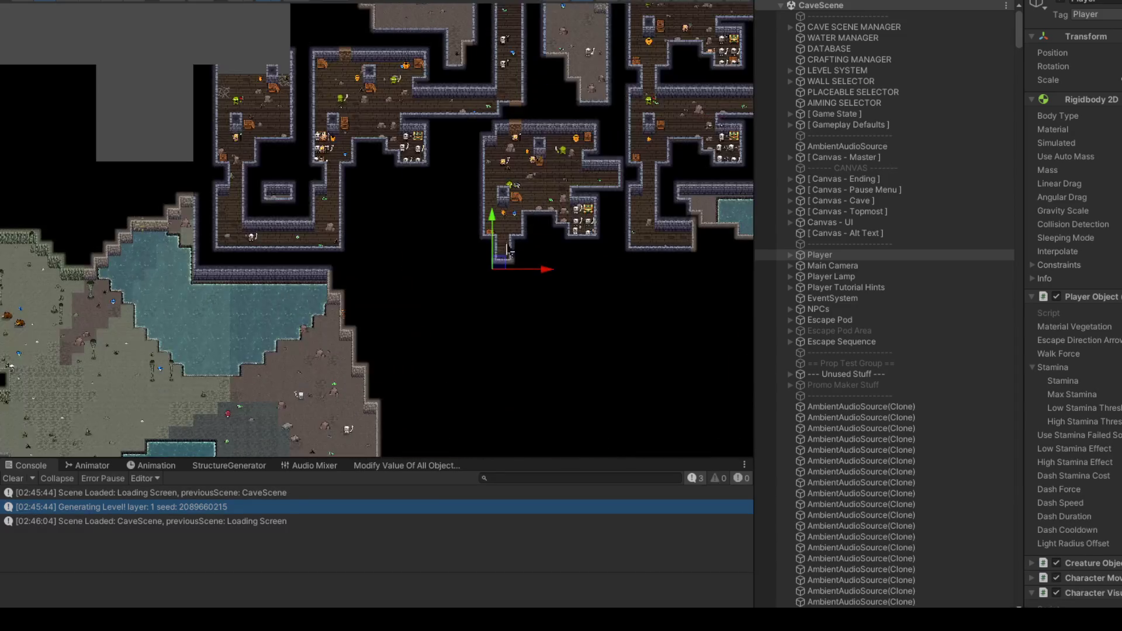
drag(501, 261, 580, 327)
scroll(573, 228, down, 6)
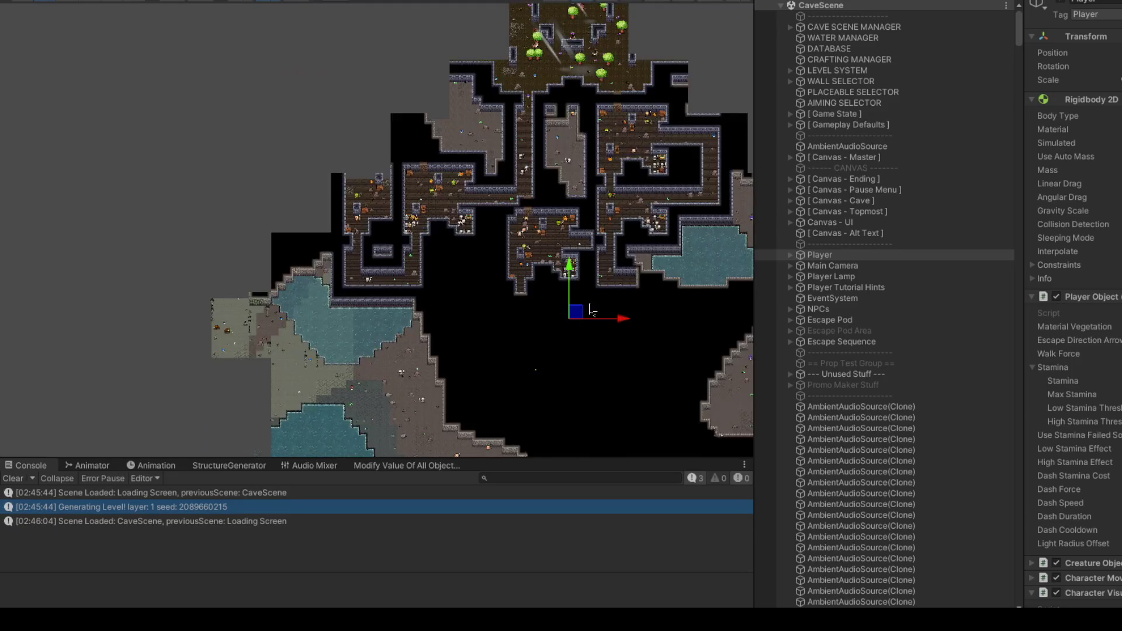
mouse_move(595, 139)
mouse_down()
mouse_move(584, 94)
mouse_move(546, 330)
mouse_up()
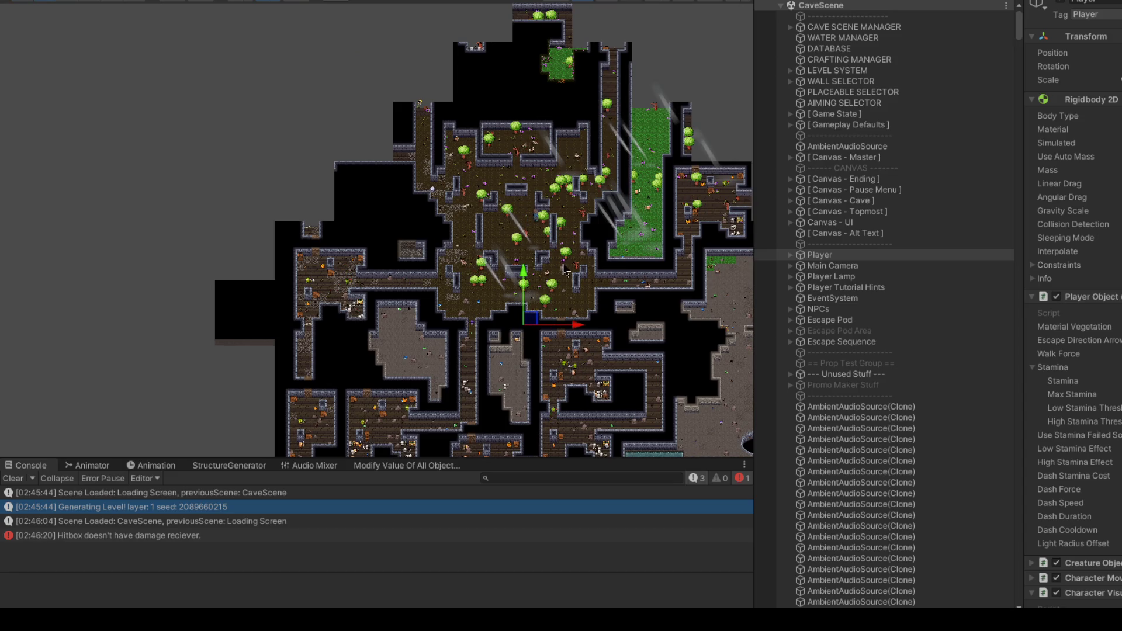
scroll(554, 285, up, 2)
Step: Toggle the scene lighting off and back on, then zoom to fit the map
click(612, 3)
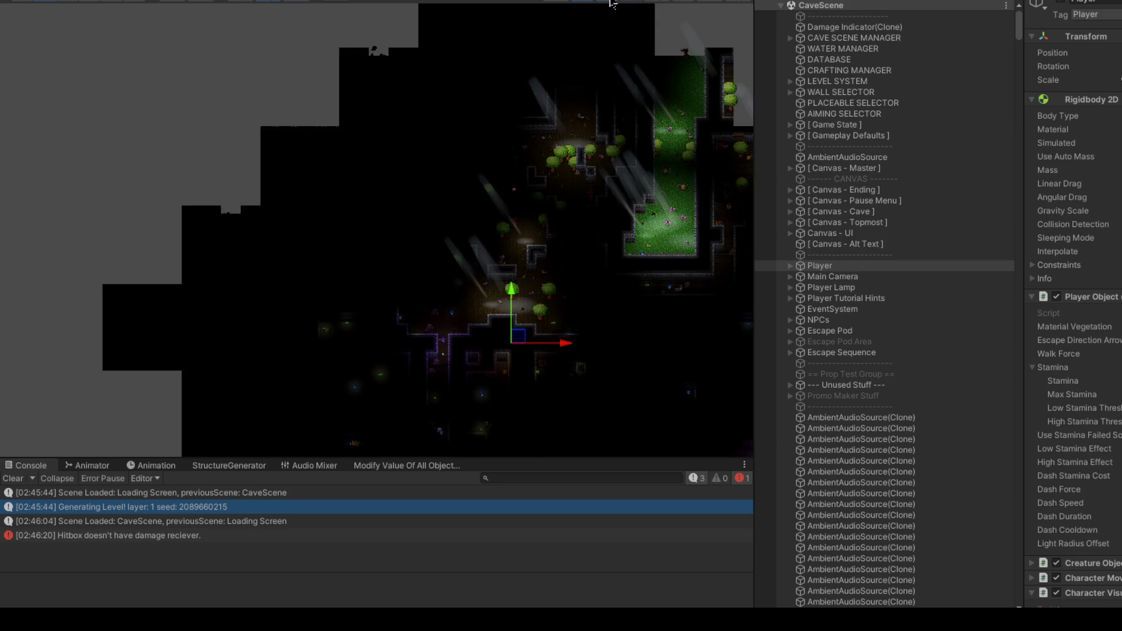
click(611, 3)
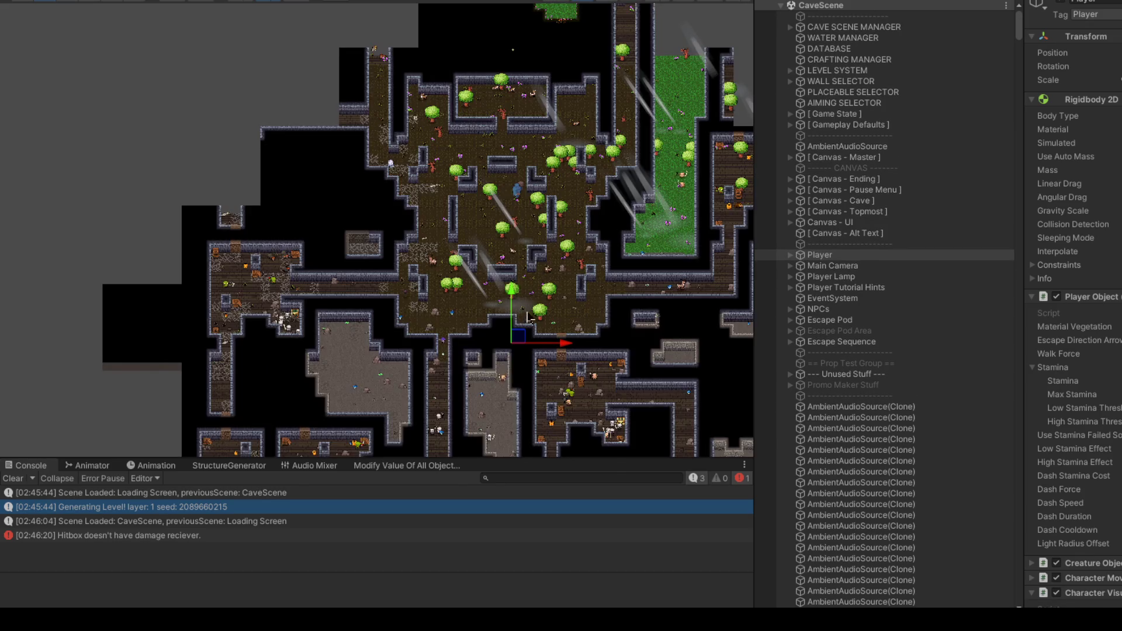
scroll(388, 217, down, 2)
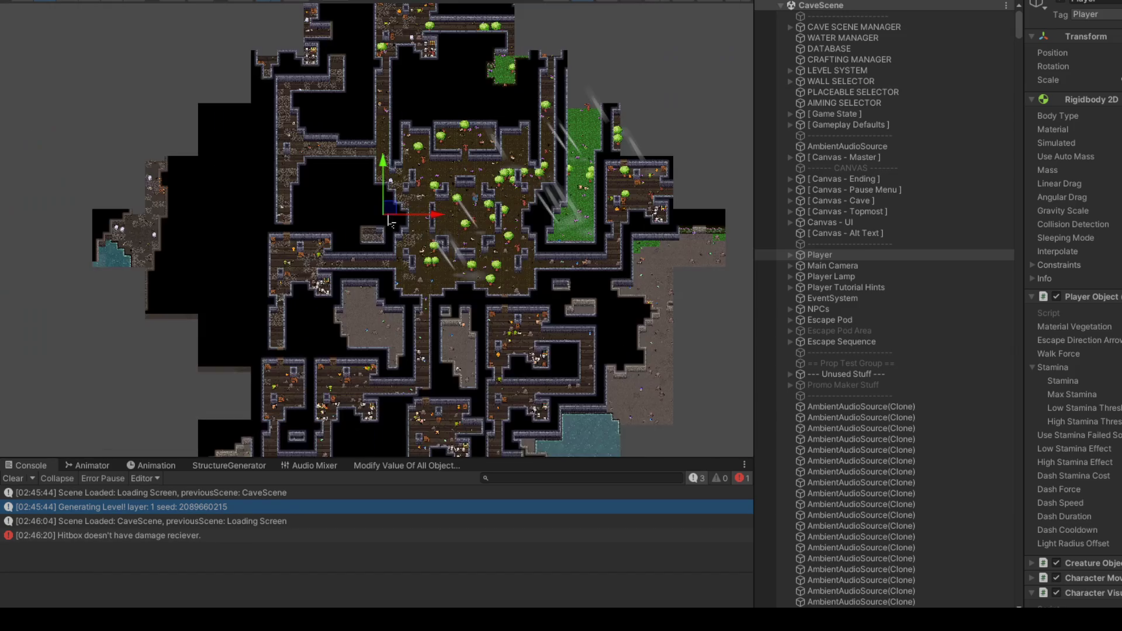
scroll(411, 177, down, 1)
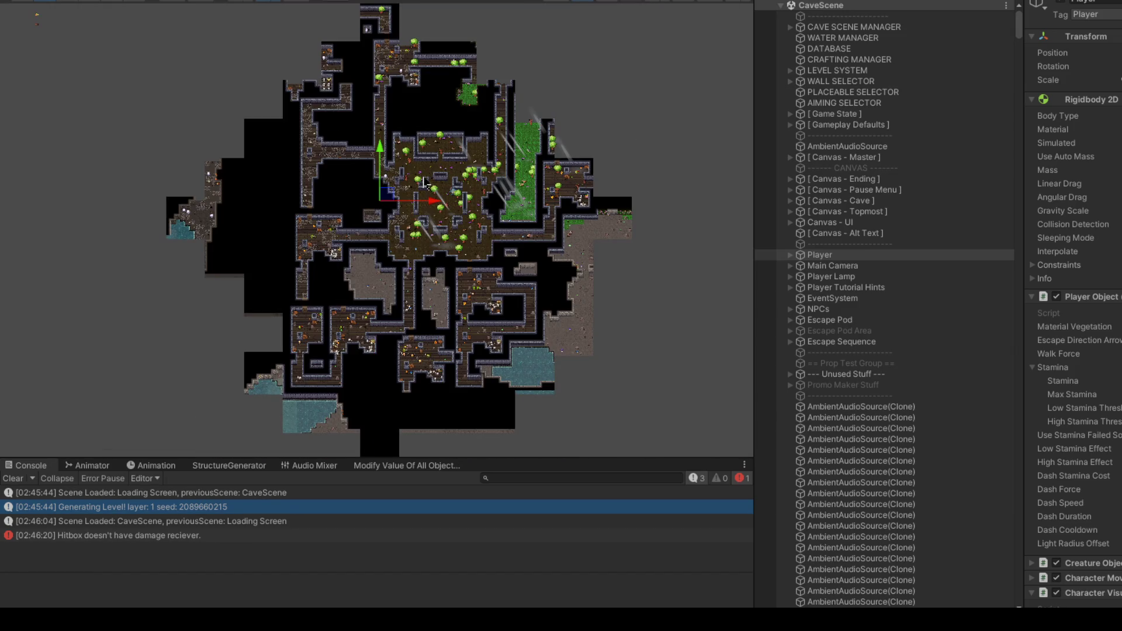
scroll(491, 221, up, 1)
scroll(491, 221, up, 1)
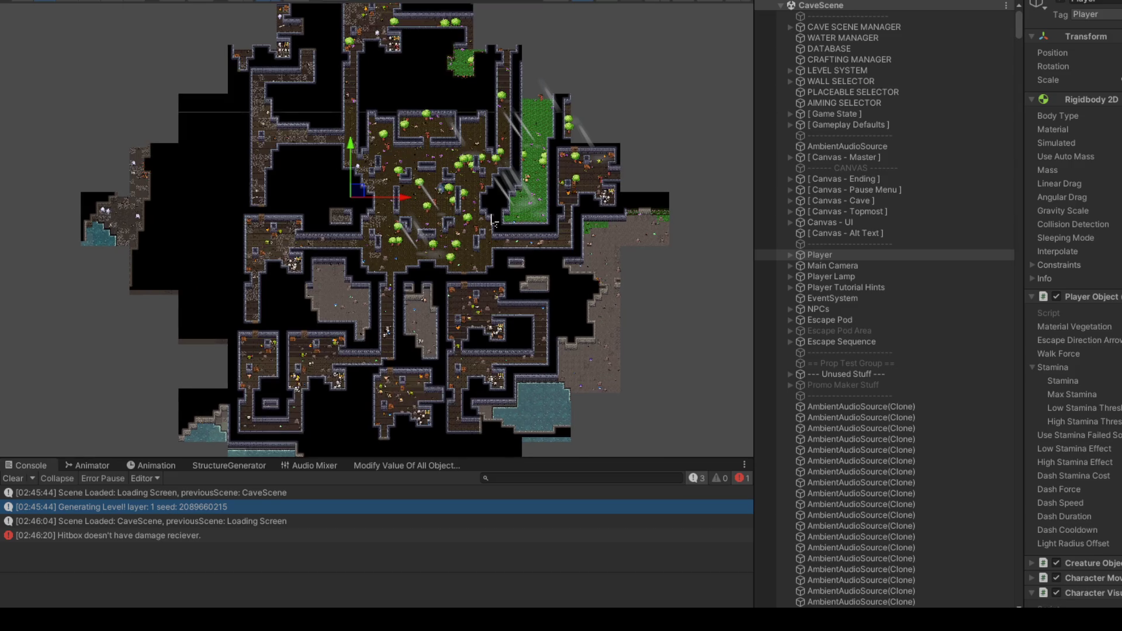
scroll(492, 216, up, 1)
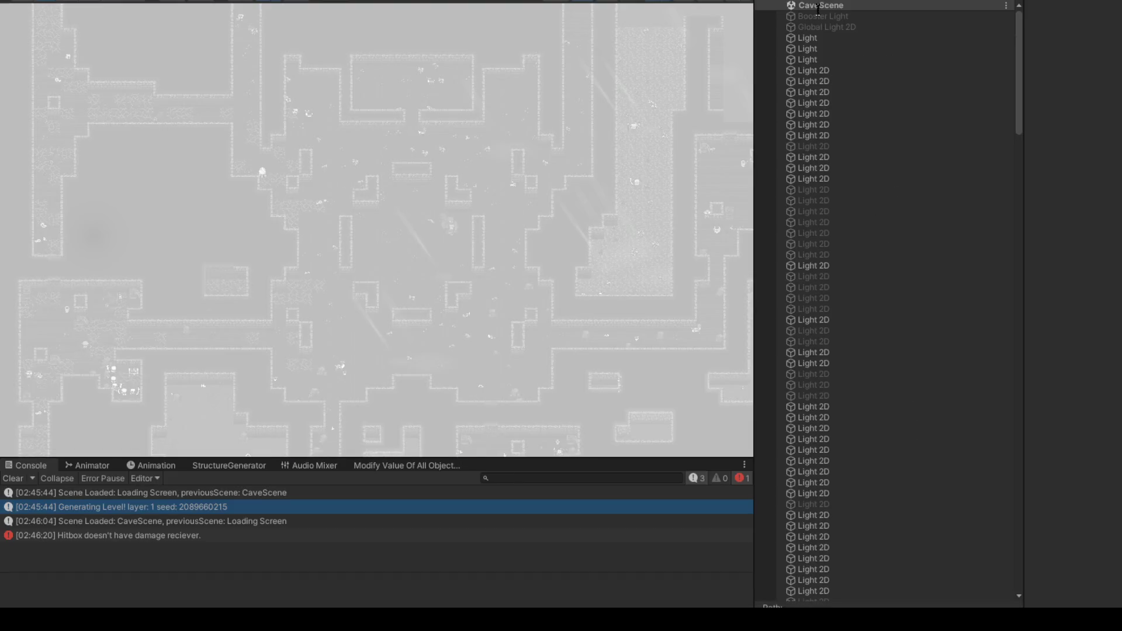
Step: Select the Light Shaft 2(Clone) through Light Shaft(Clone) objects in the Hierarchy and delete them
scroll(823, 175, down, 5)
scroll(869, 293, down, 5)
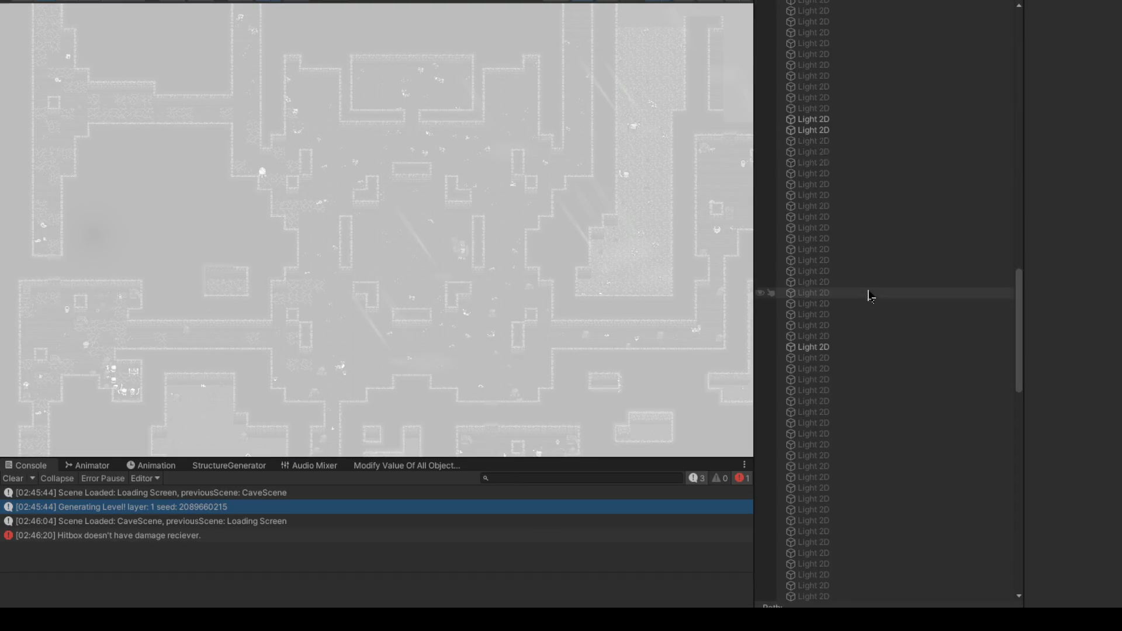
scroll(869, 325, down, 5)
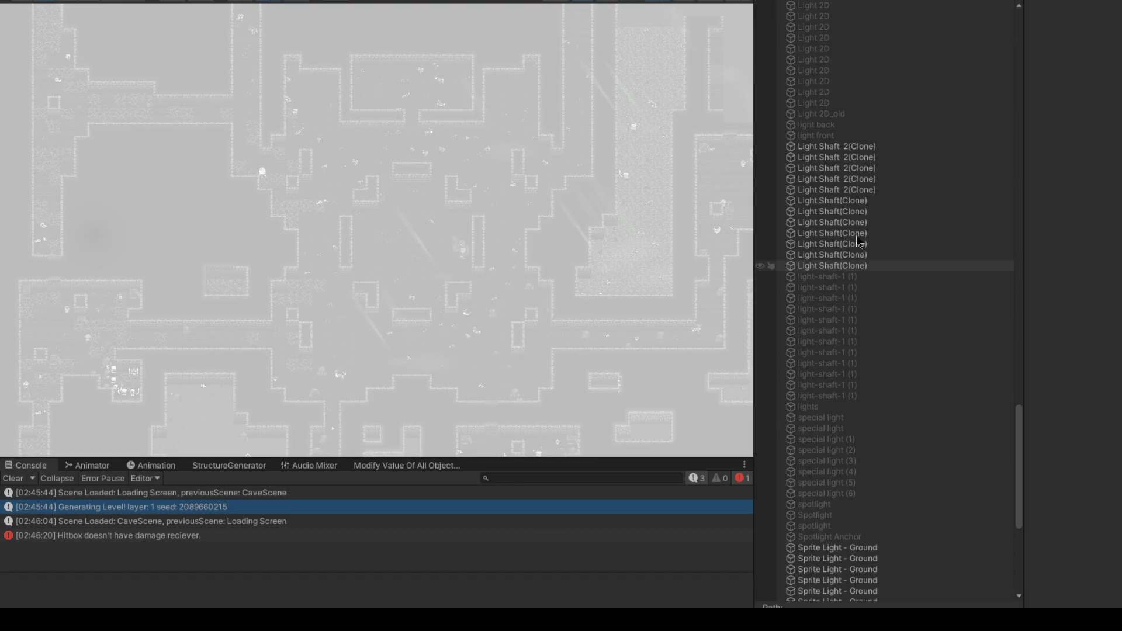
click(857, 201)
click(860, 147)
shift+click(854, 266)
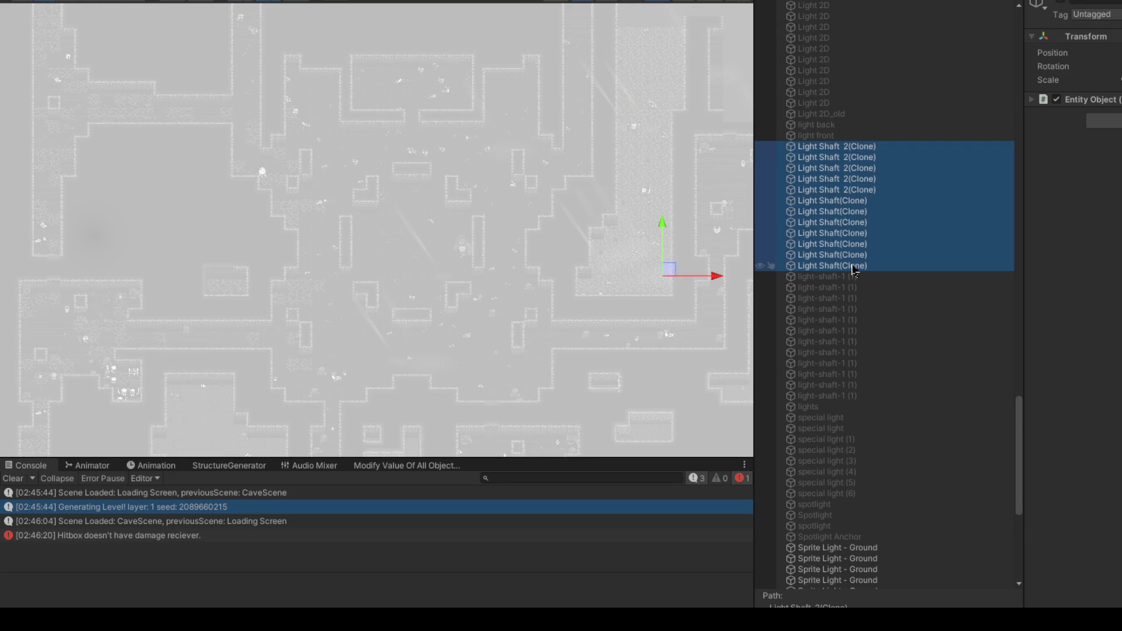
key(Delete)
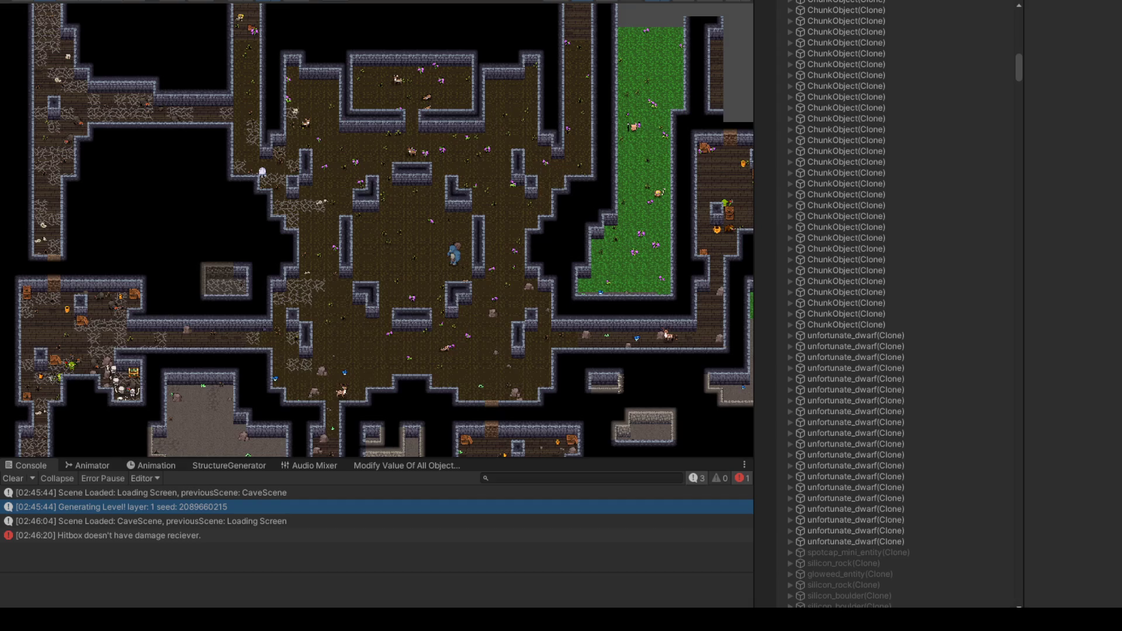
scroll(414, 287, down, 4)
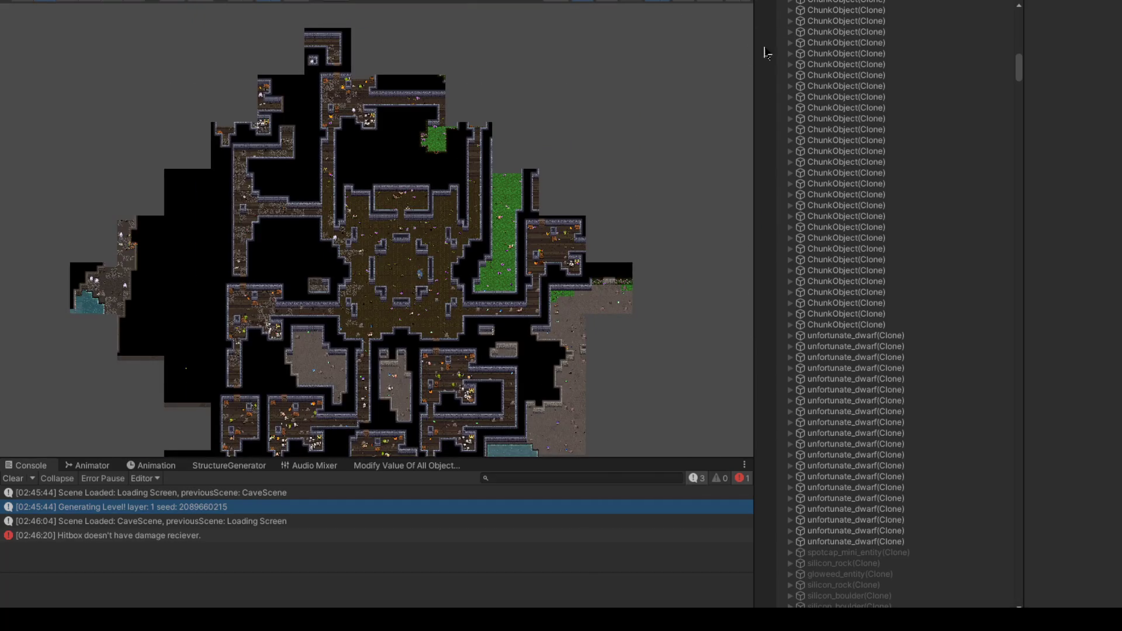
drag(1019, 69, 1024, 3)
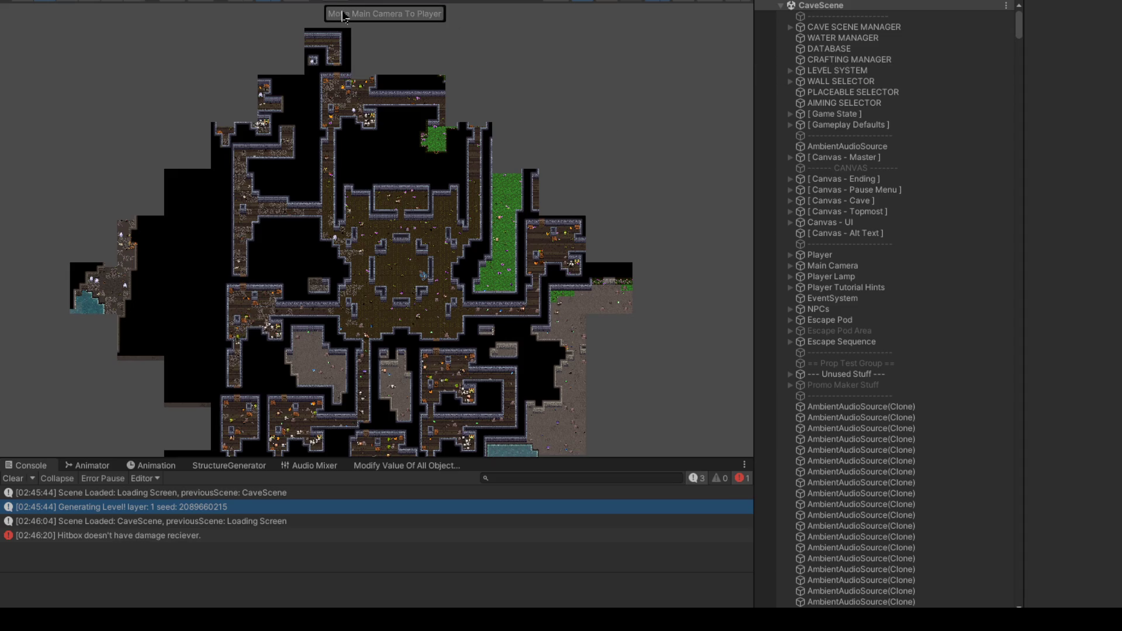
Step: Centre the camera on the Player and inspect Canvas - Master, AmbientAudioSource and CAVE SCENE MANAGER
click(339, 2)
scroll(445, 291, down, 5)
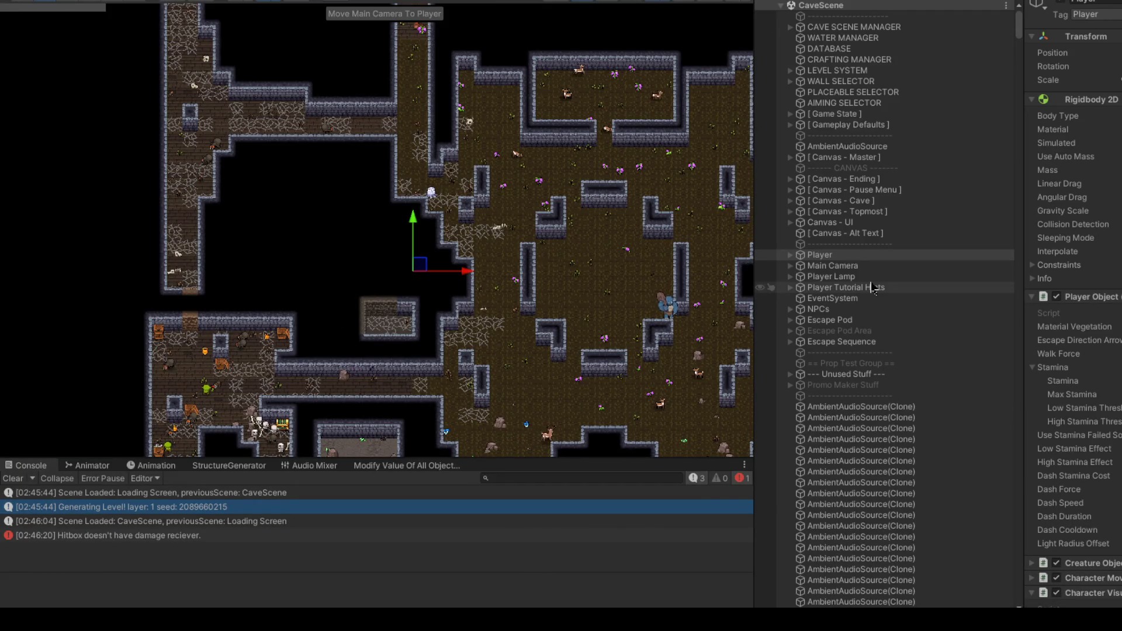
scroll(527, 338, down, 2)
scroll(526, 338, down, 4)
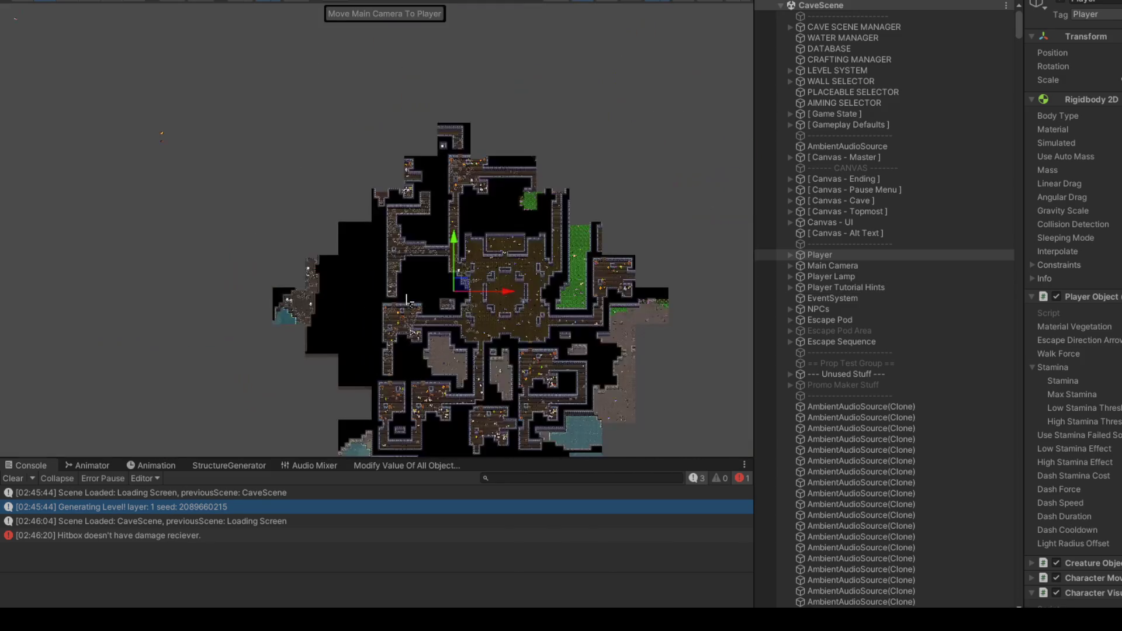
scroll(520, 246, up, 3)
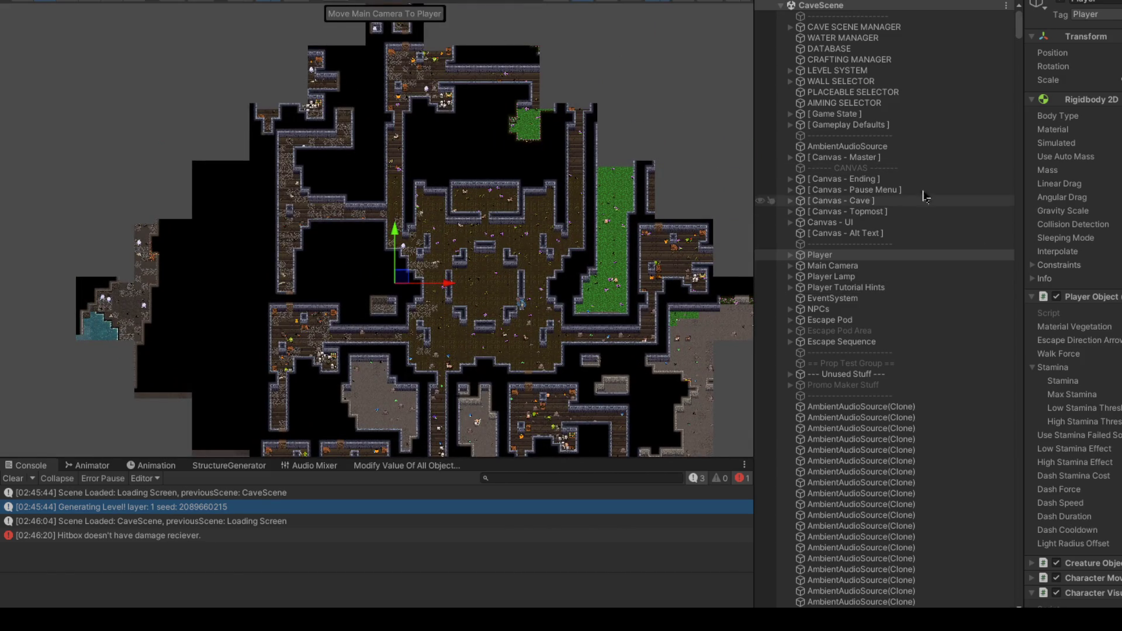
click(909, 179)
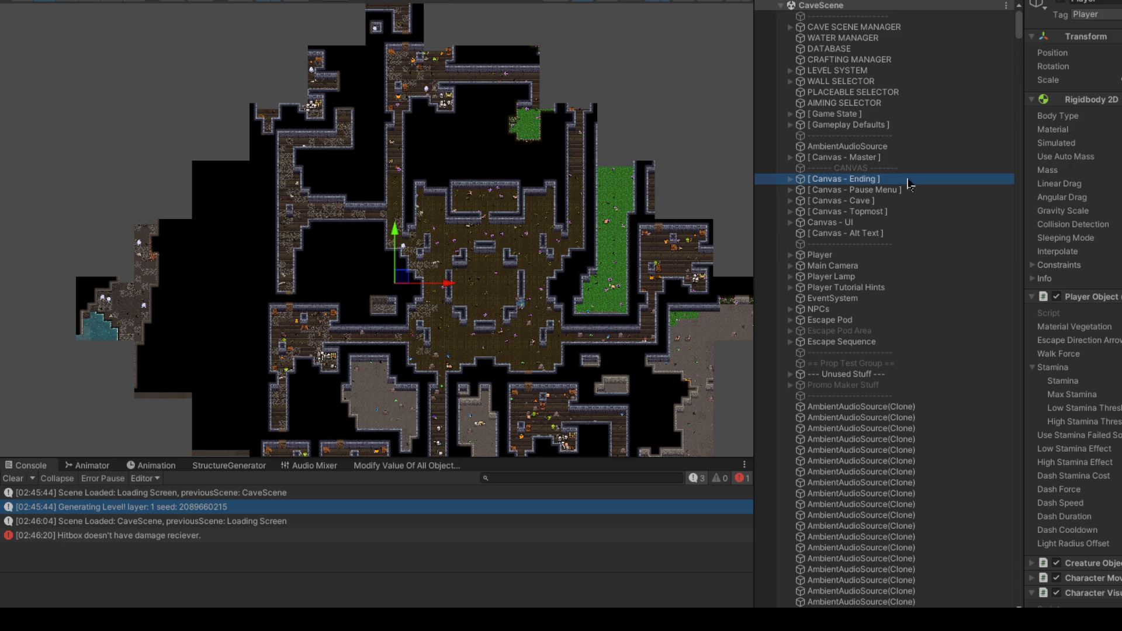
click(920, 146)
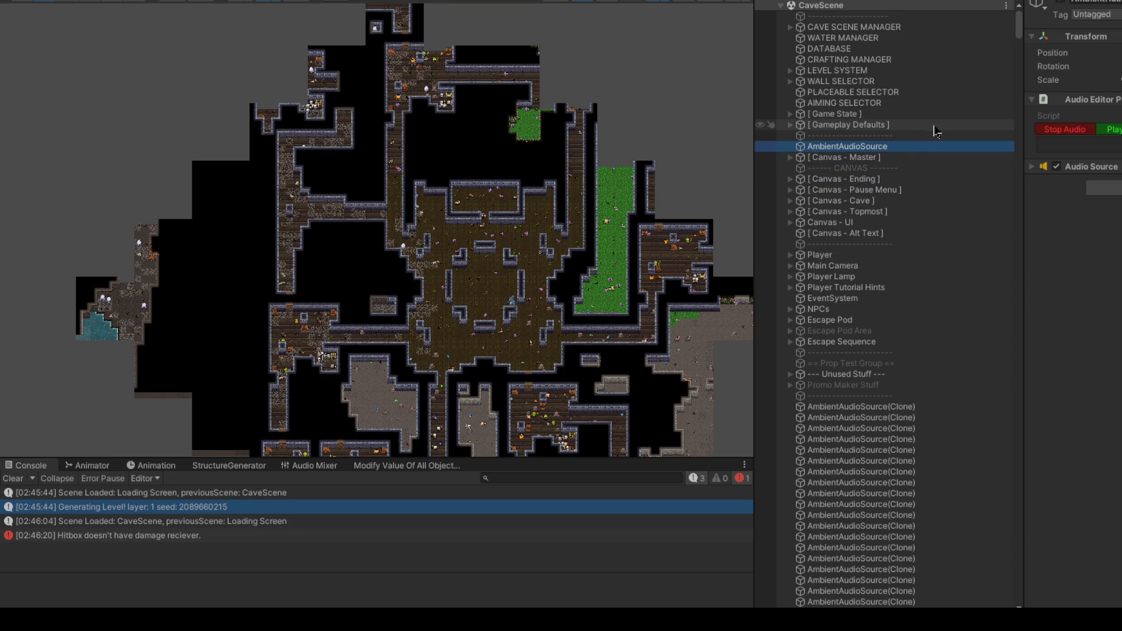
click(928, 28)
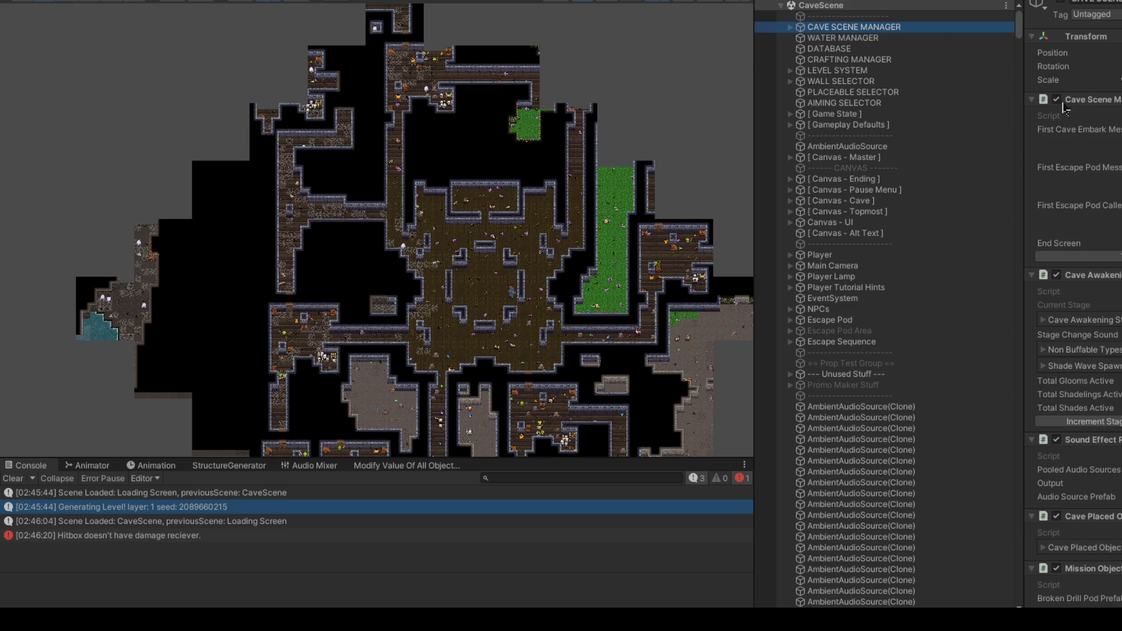
Step: Expand LEVEL SYSTEM and select CHUNK MANAGER to show its Chunk Load Distance
click(844, 74)
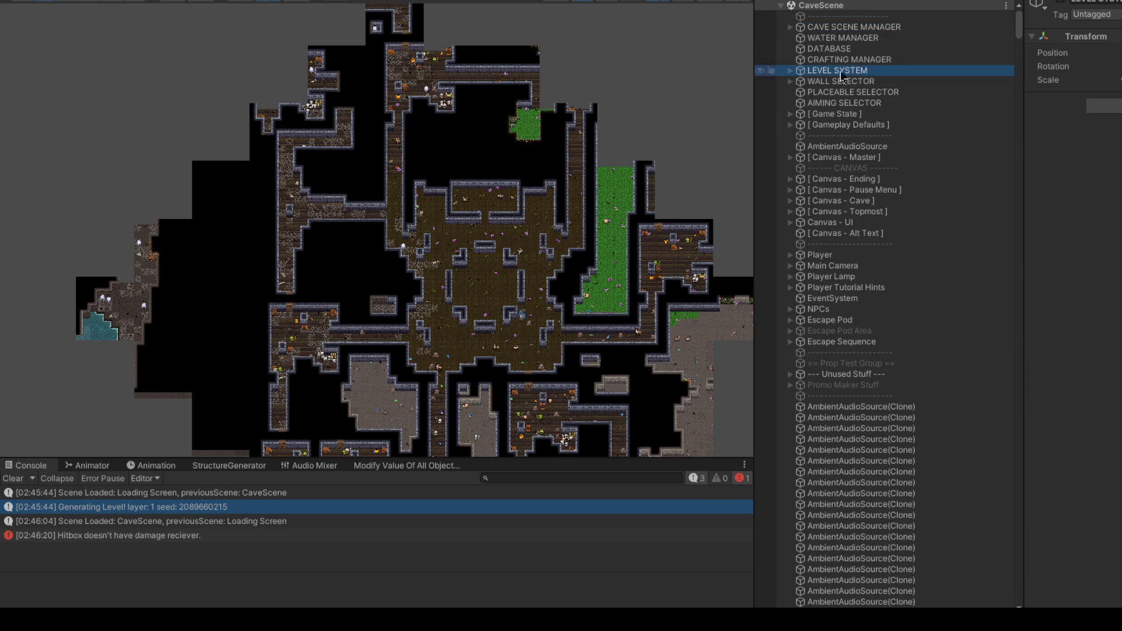
key(Right)
click(848, 83)
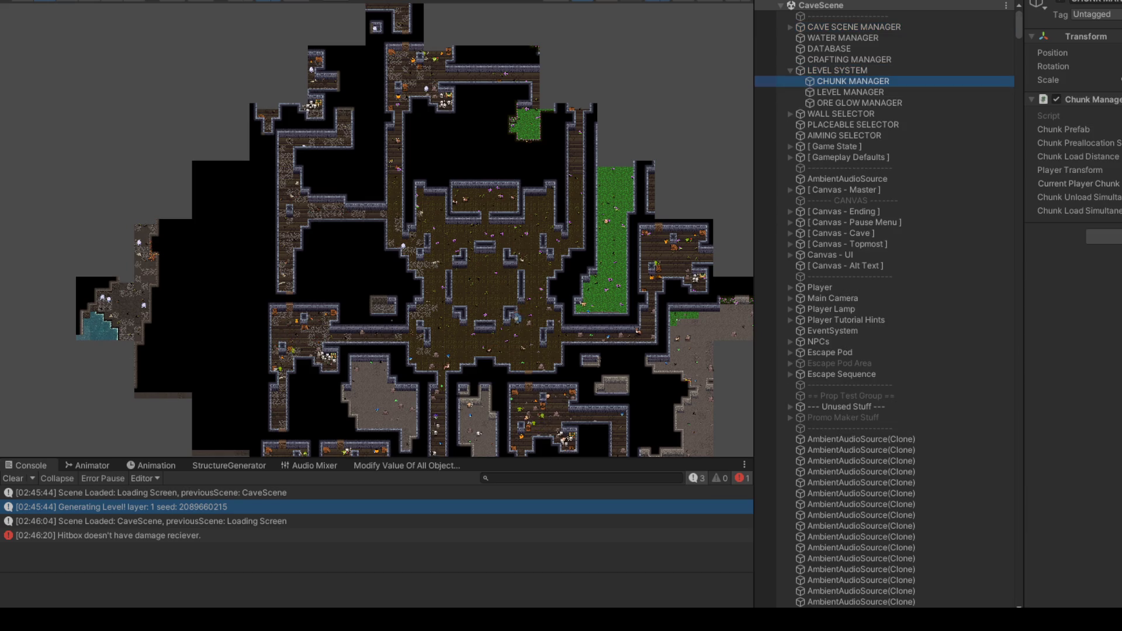
click(1105, 156)
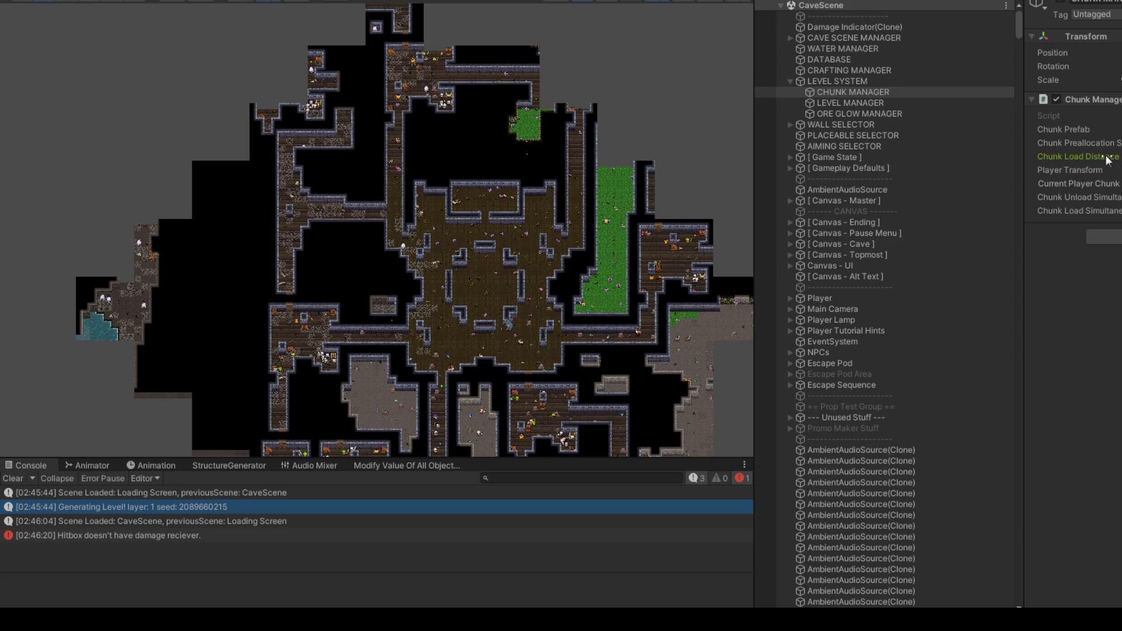
scroll(367, 17, down, 2)
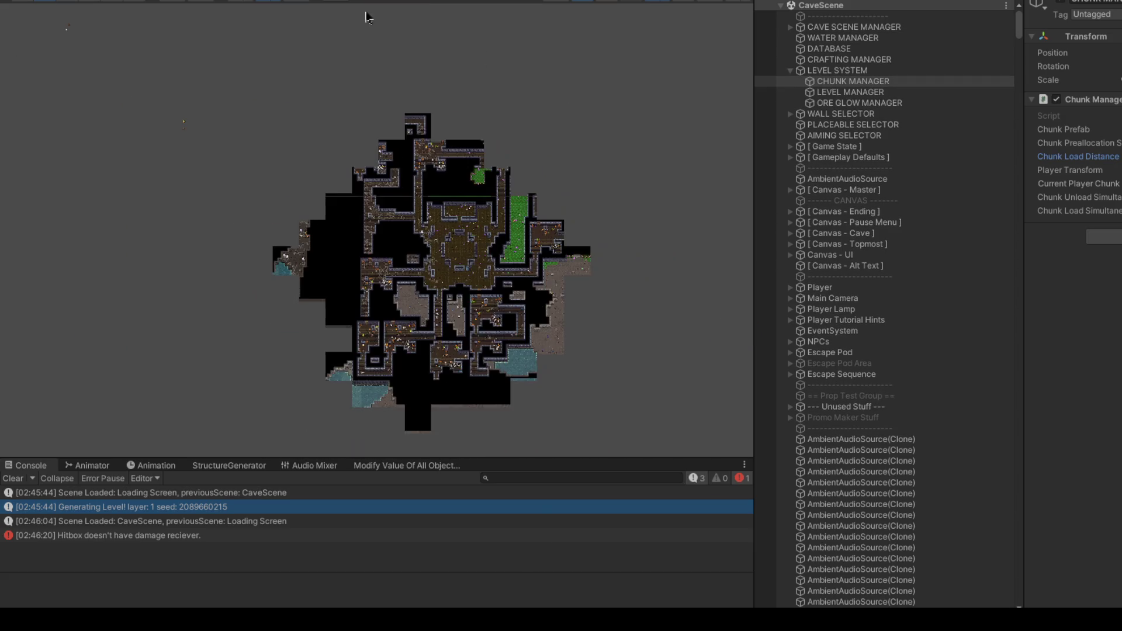
Step: Centre the camera on the Player and drag it right, then up-right toward the grassy areas
click(343, 3)
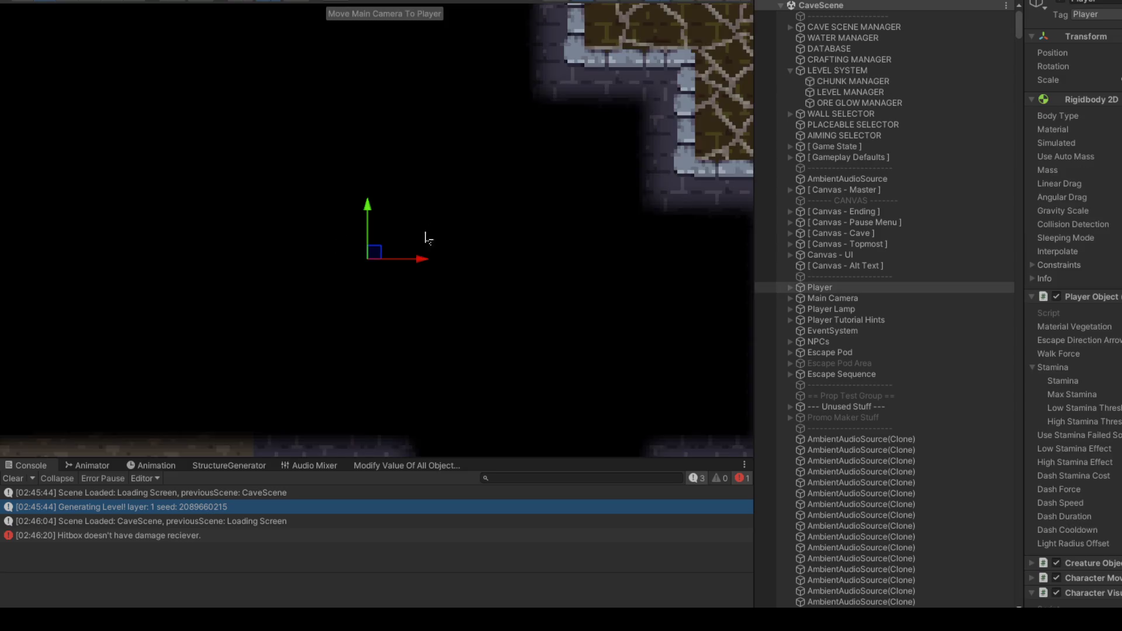
scroll(369, 343, down, 5)
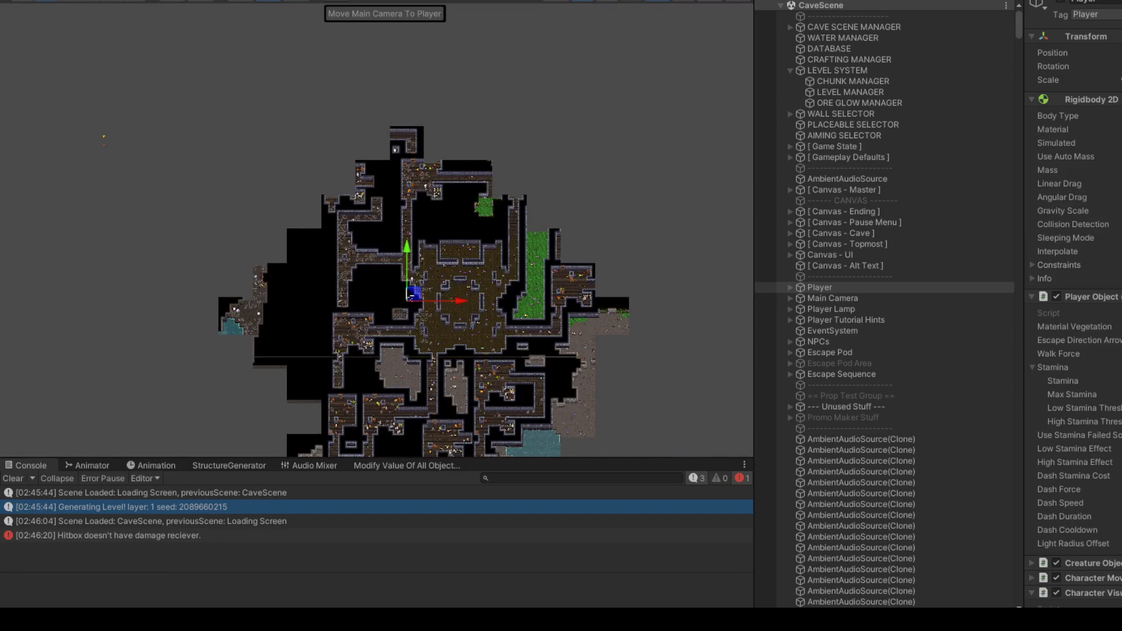
drag(391, 294, 413, 297)
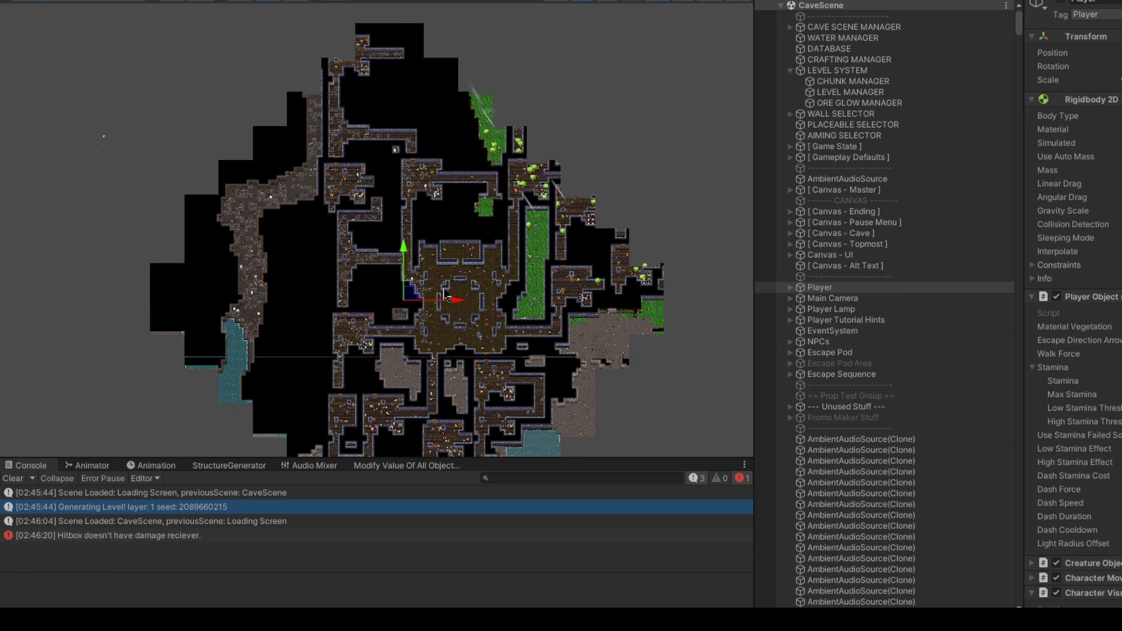
key(f)
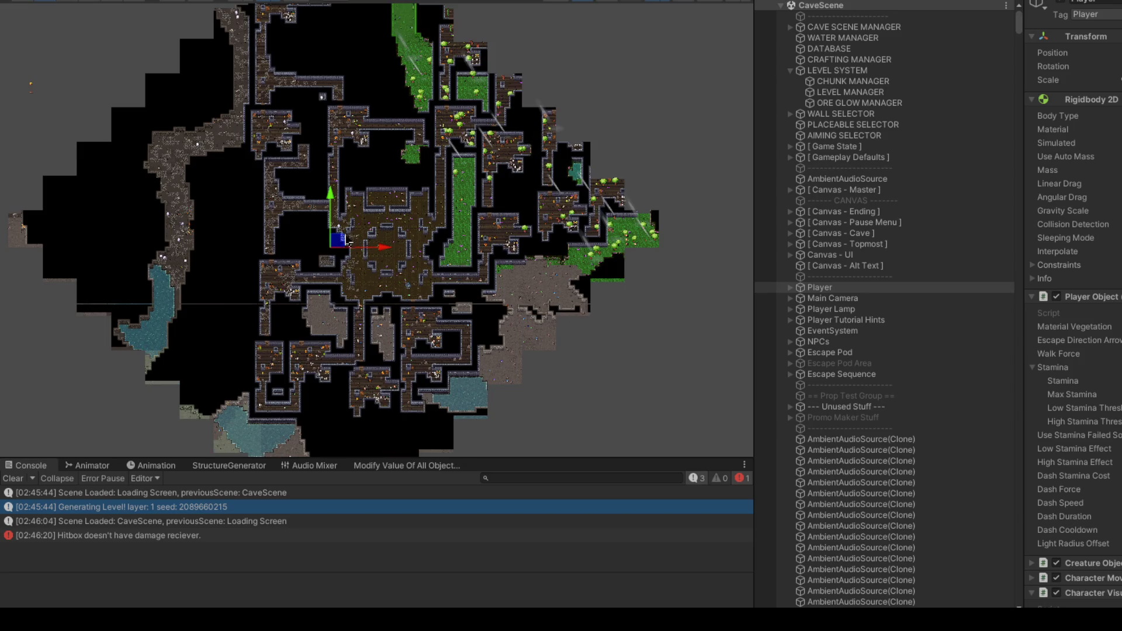
drag(342, 249, 425, 181)
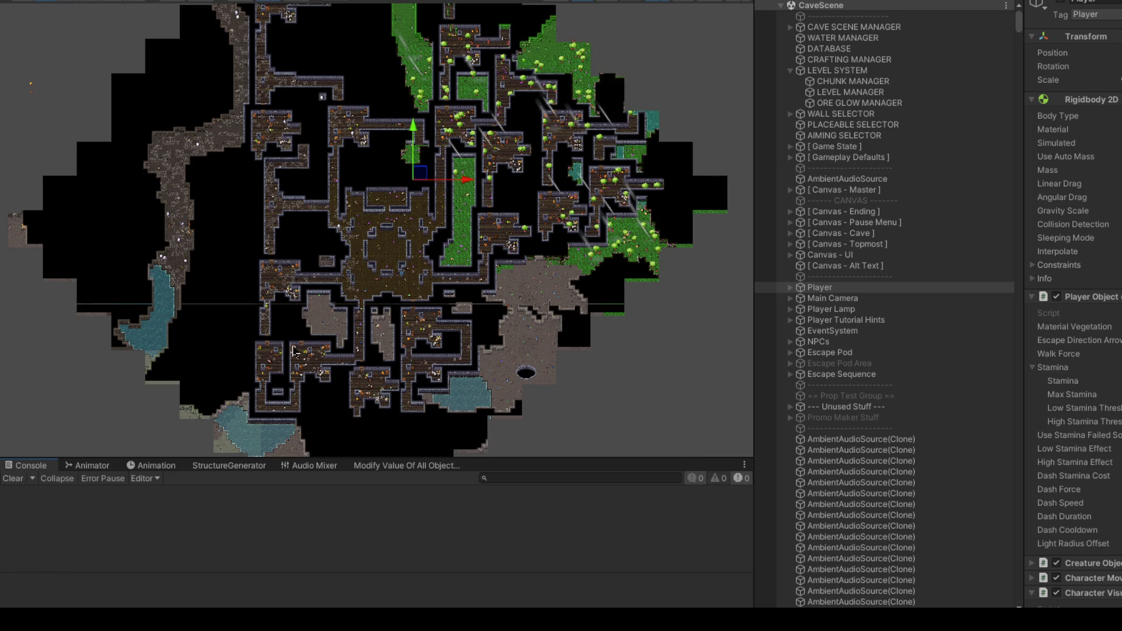
scroll(426, 354, down, 2)
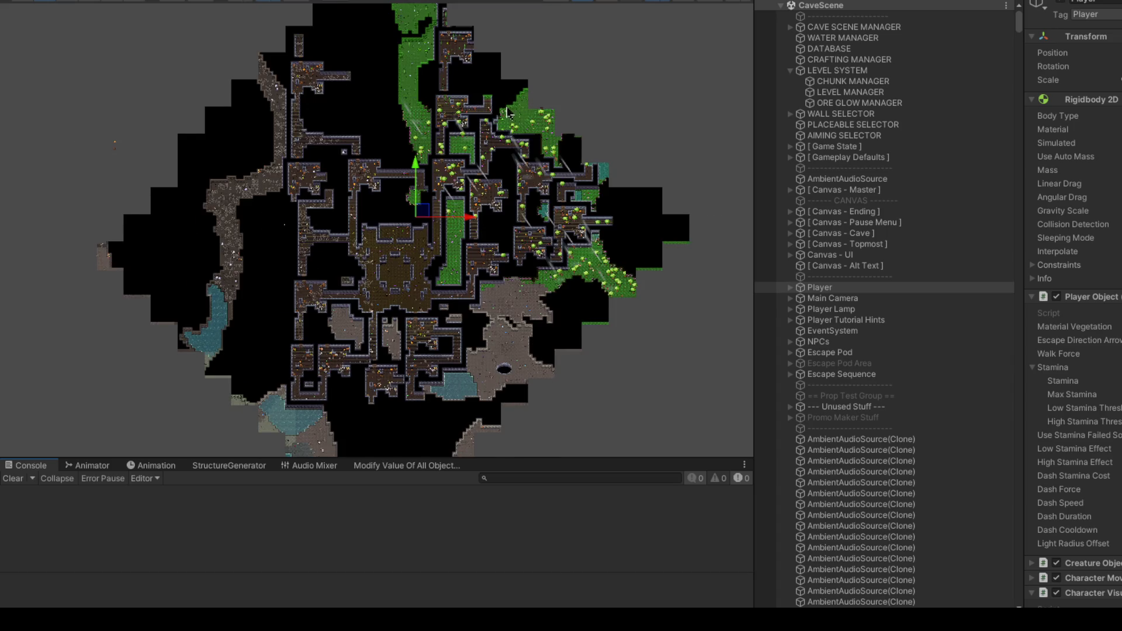
scroll(532, 98, up, 1)
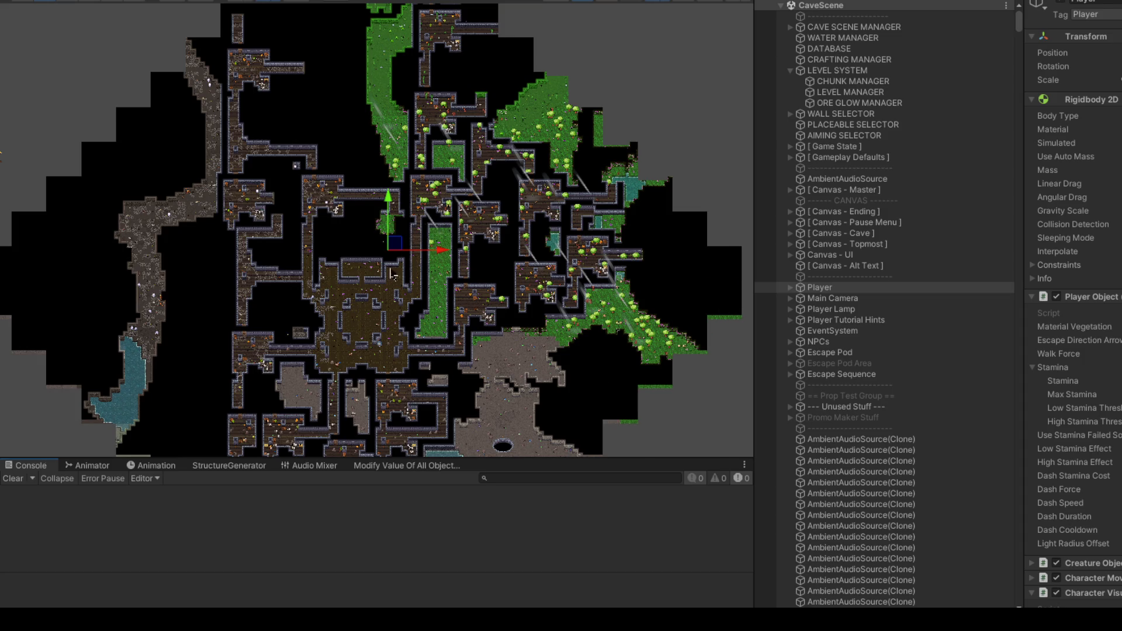
scroll(424, 229, down, 1)
scroll(414, 228, down, 1)
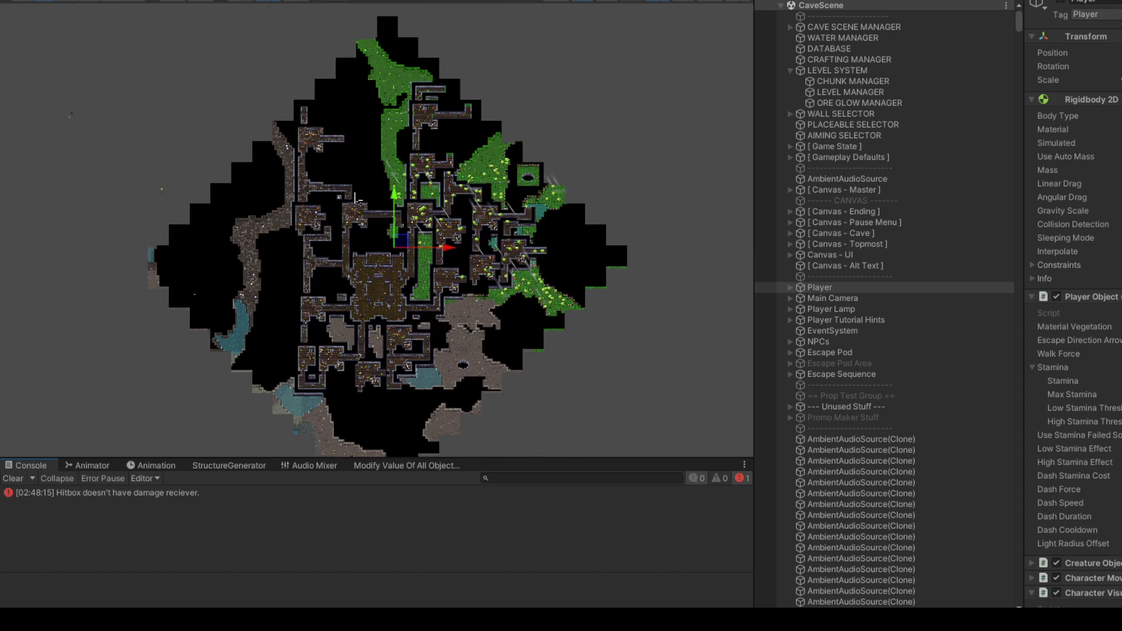
scroll(419, 369, up, 1)
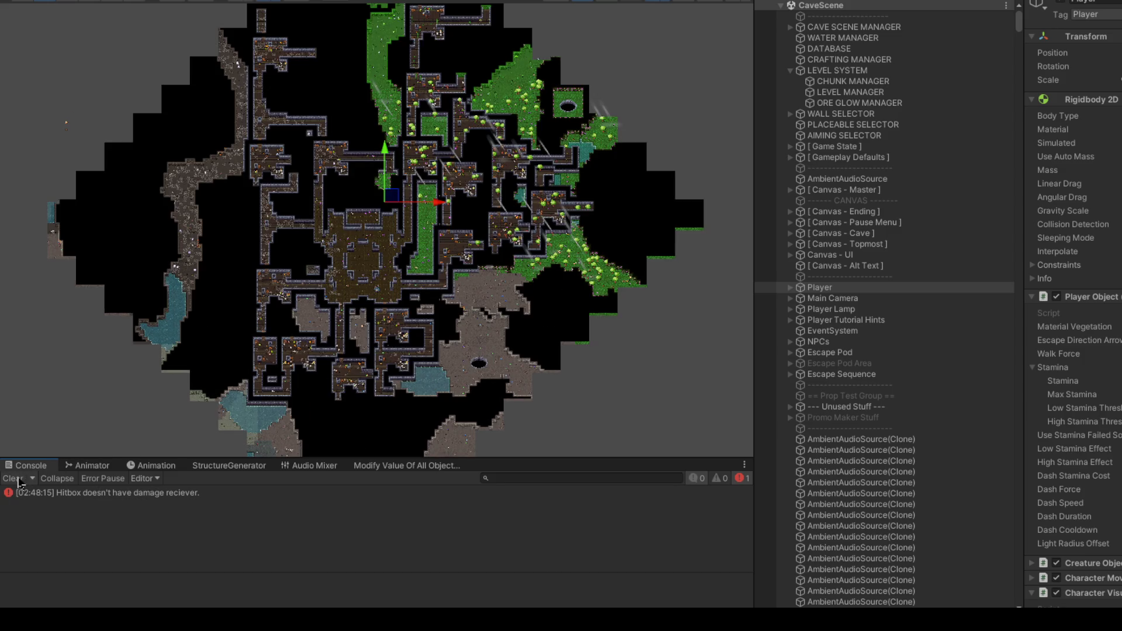
Step: Clear the console error, recentre the map, and filter the Hierarchy to tree_entity objects
click(13, 478)
scroll(361, 350, down, 1)
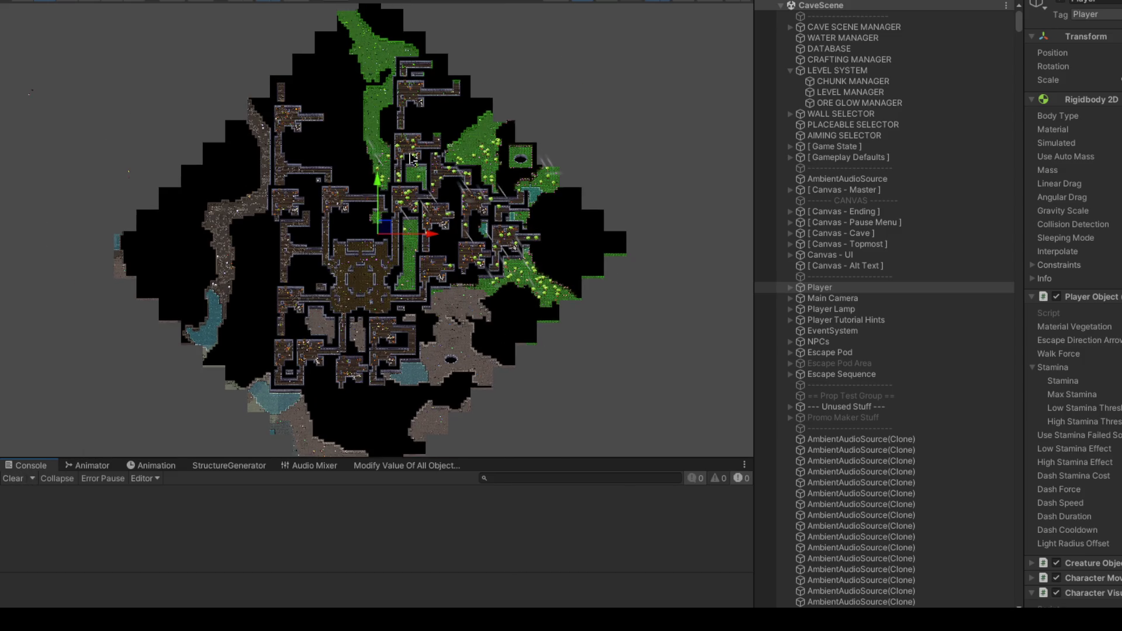
scroll(355, 170, up, 2)
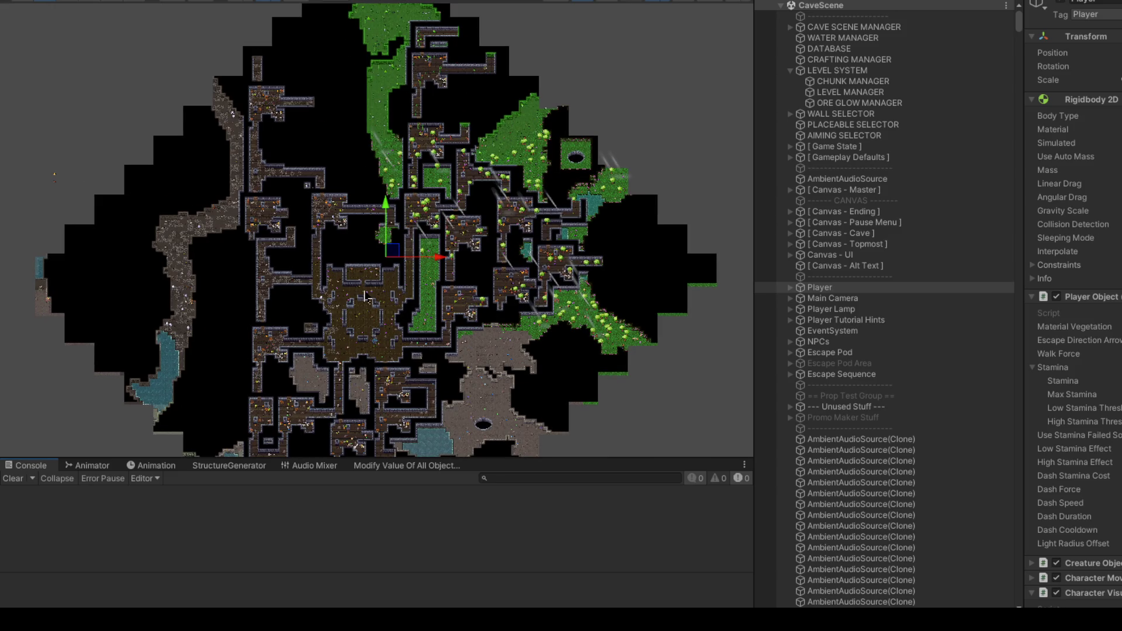
drag(395, 248, 388, 269)
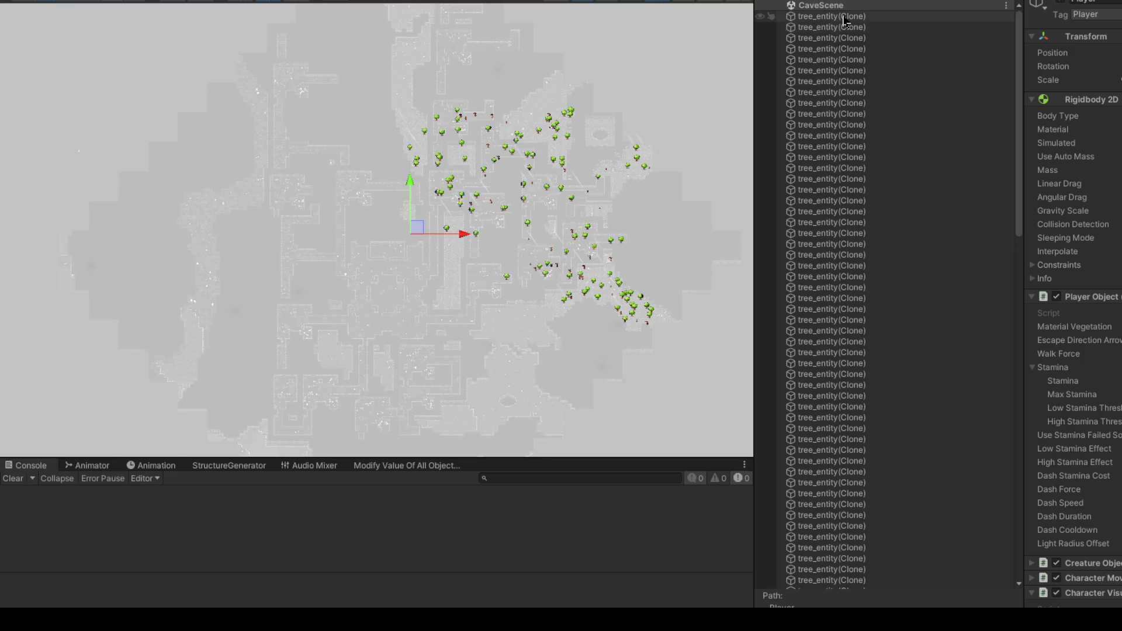
click(996, 16)
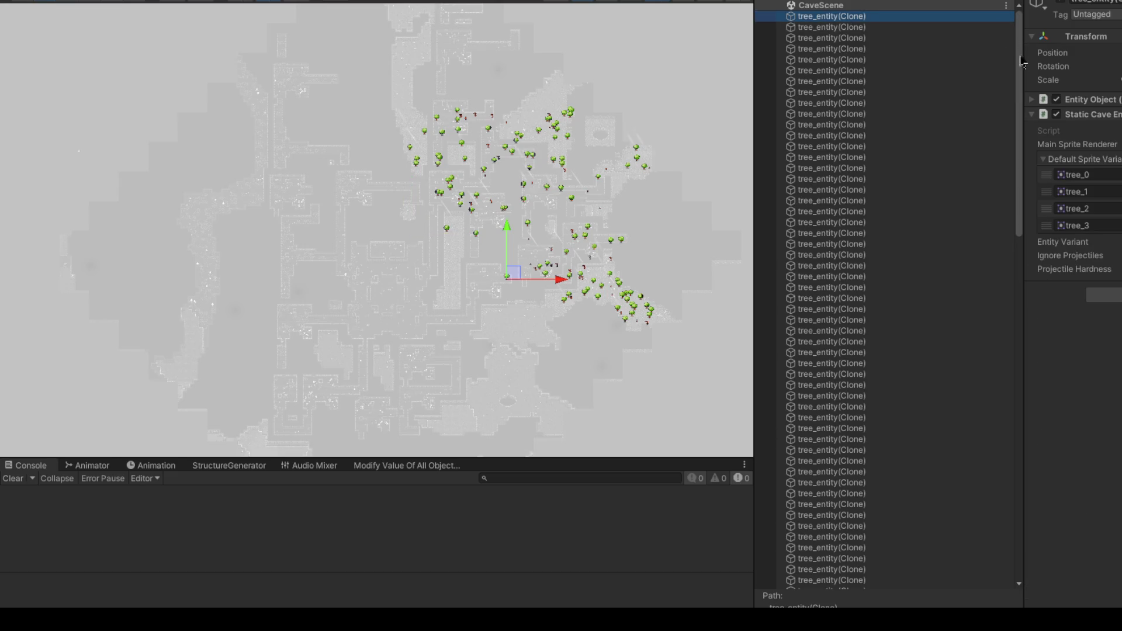
Step: Widen the object list, select every tree_entity and tree_stump_entity clone, and delete them
mouse_move(1021, 200)
mouse_down()
mouse_move(1017, 292)
mouse_move(1043, 385)
mouse_move(1043, 481)
mouse_up()
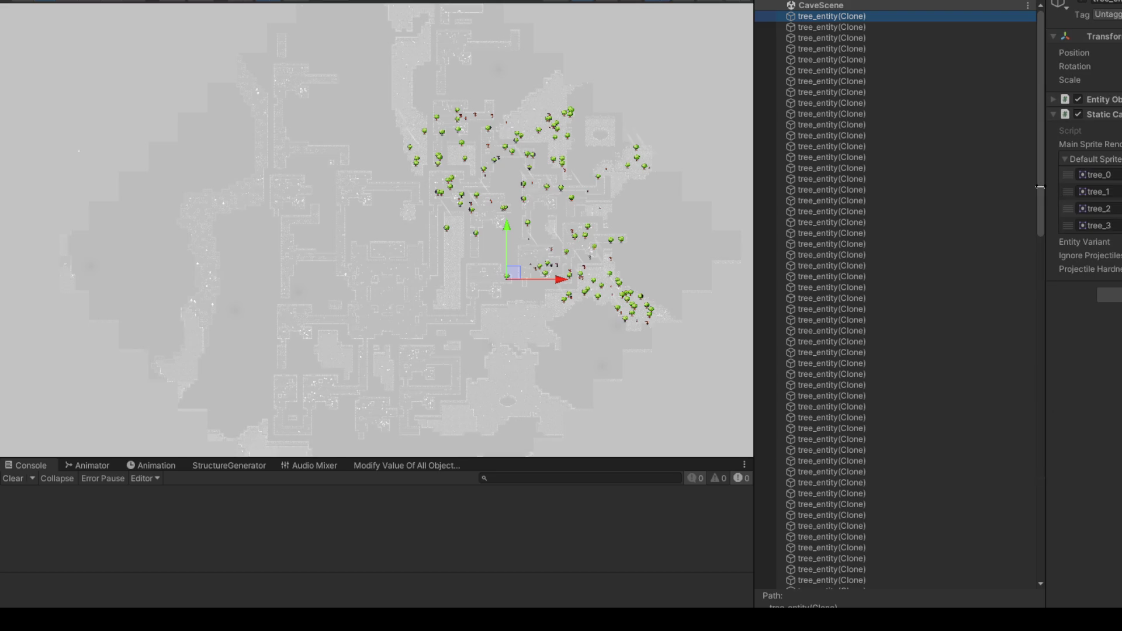
scroll(1038, 559, down, 15)
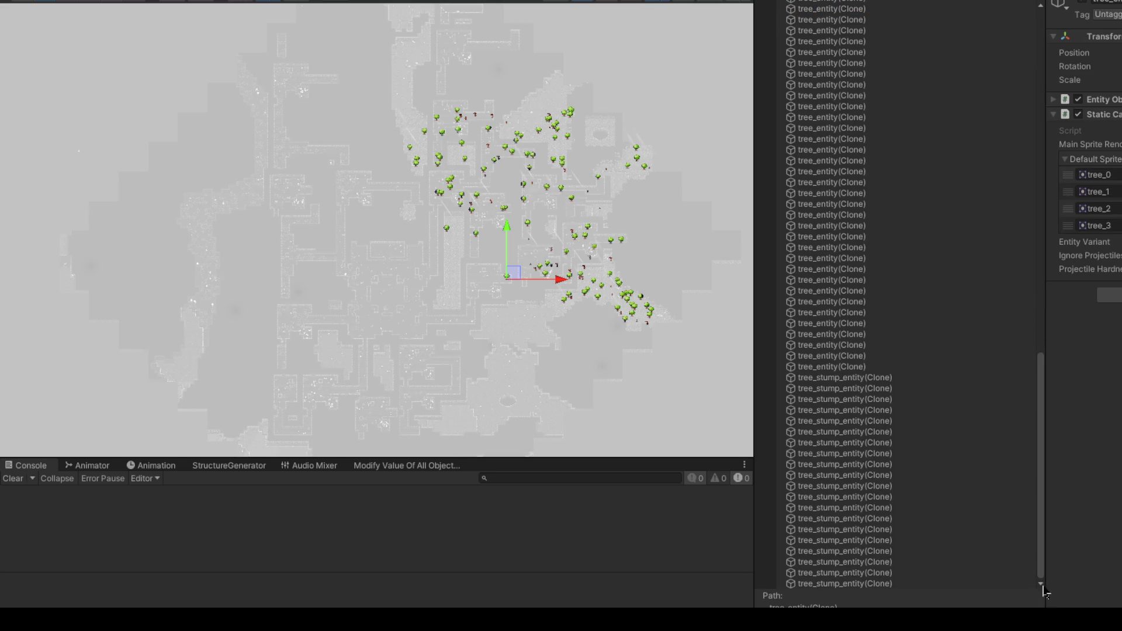
shift+click(849, 584)
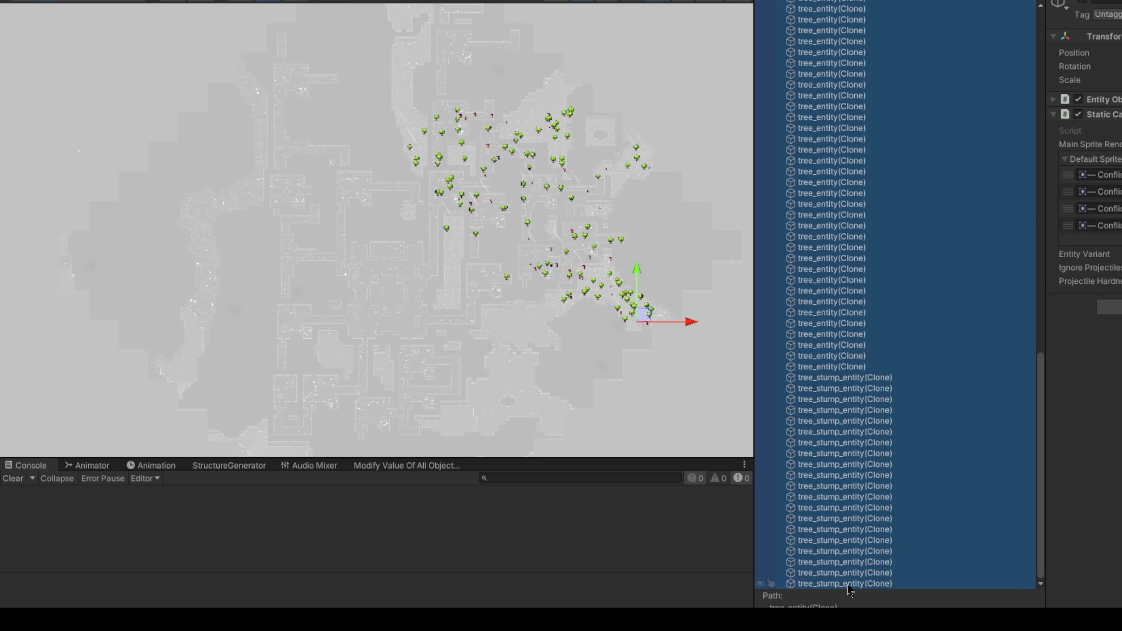
key(Delete)
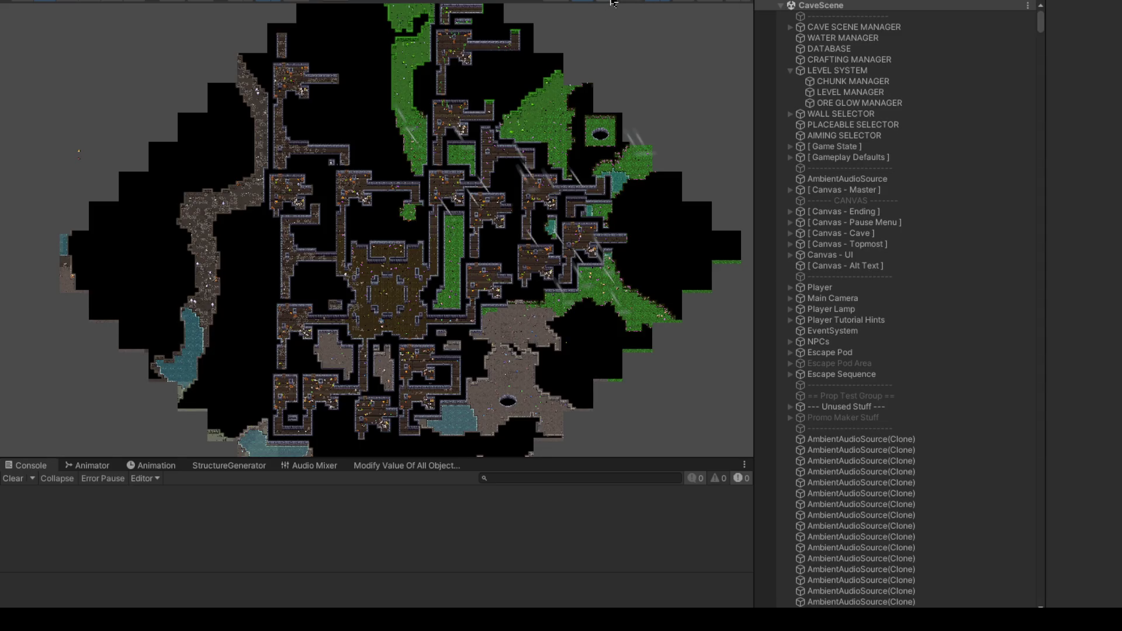
Step: Maximize the Game view, frame the map, and snip a screenshot covering most of it
key(shift+space)
mouse_move(801, 223)
mouse_down()
mouse_move(733, 184)
mouse_move(684, 230)
mouse_up()
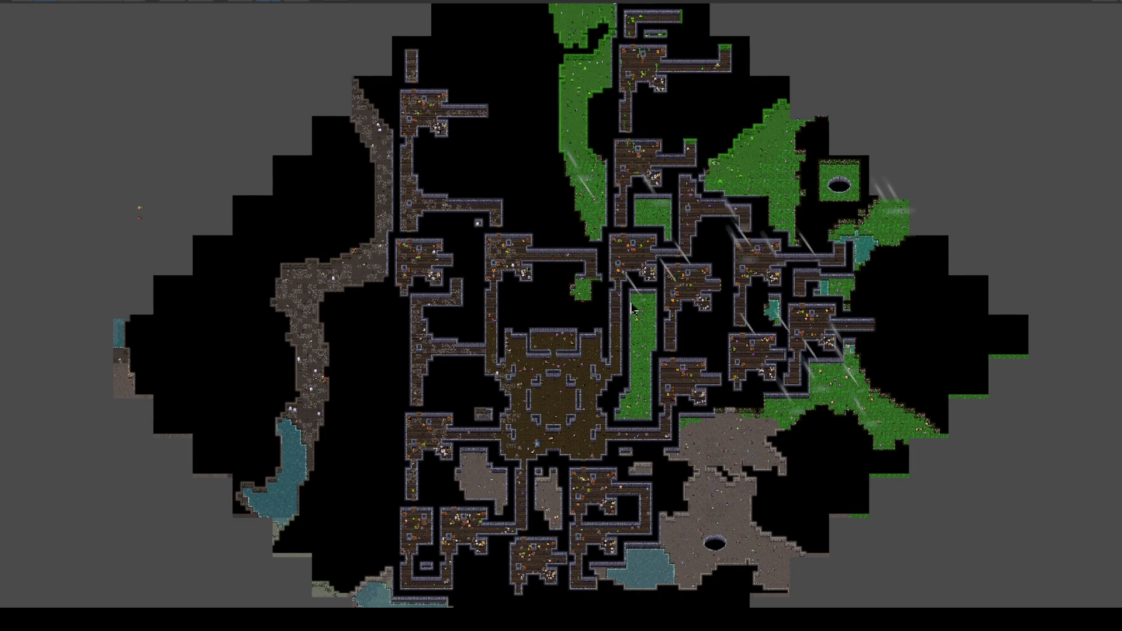
scroll(633, 308, down, 1)
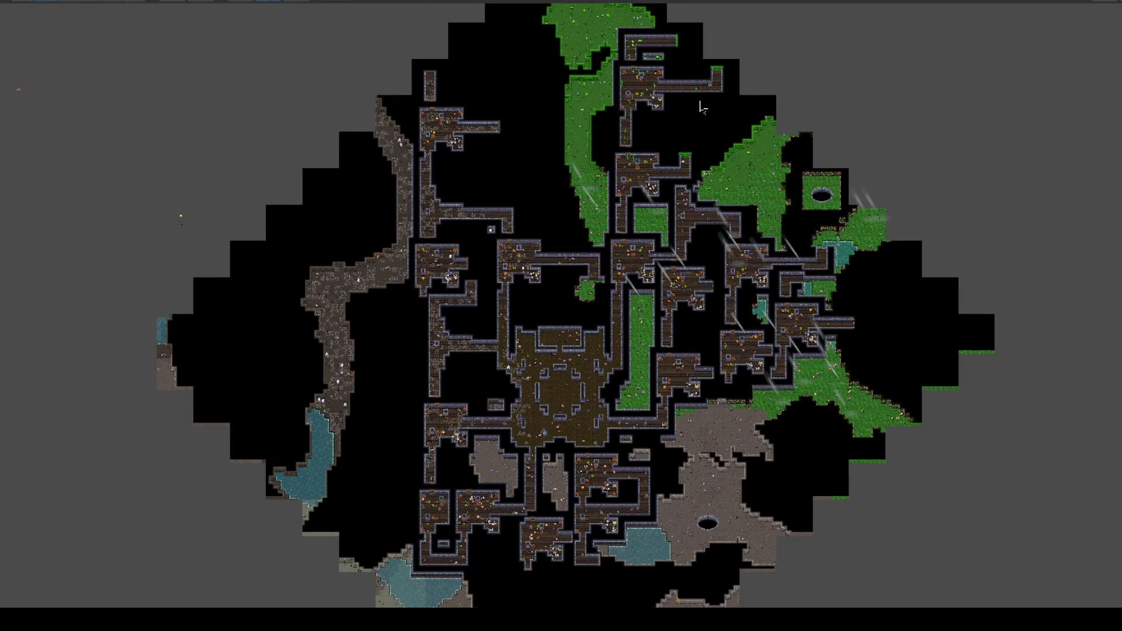
drag(695, 156, 663, 155)
key(super+shift+s)
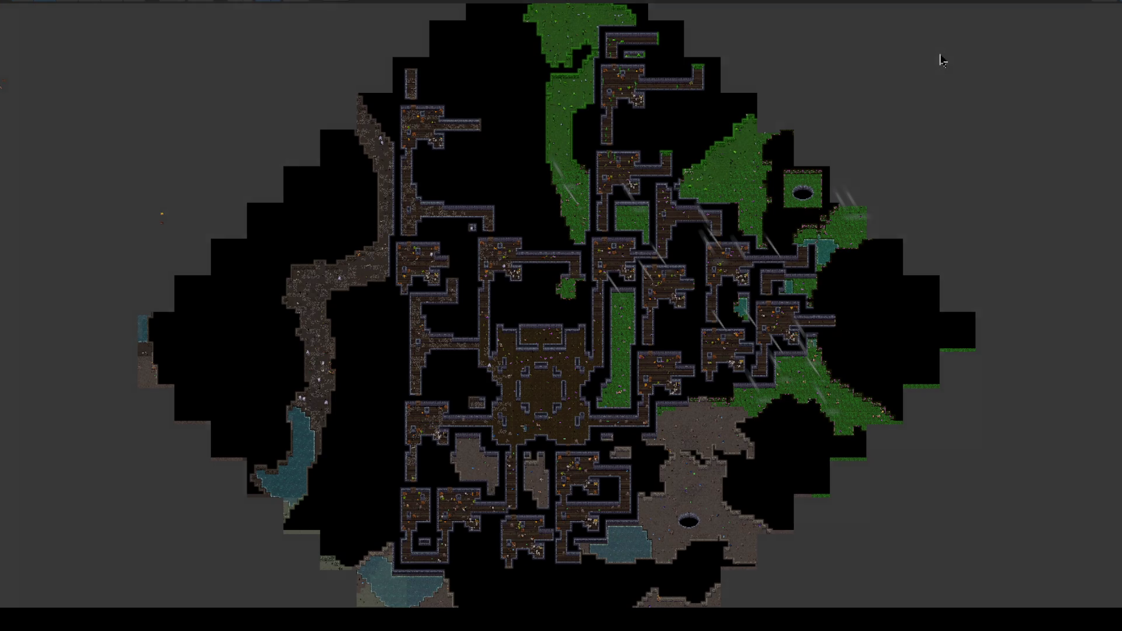
mouse_move(184, 12)
mouse_down()
mouse_move(228, 160)
mouse_move(443, 527)
mouse_move(979, 603)
mouse_move(881, 594)
mouse_move(895, 581)
mouse_up()
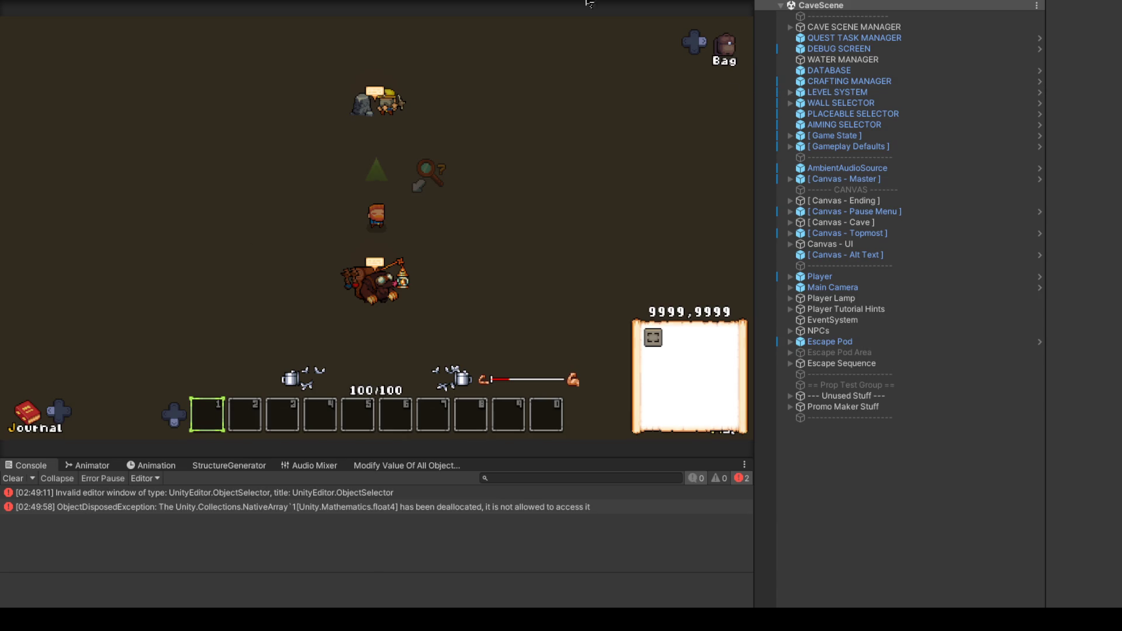
Step: Clear the console errors, switch to GitHub Desktop and back, then view the Layer 1.asset diff
click(13, 478)
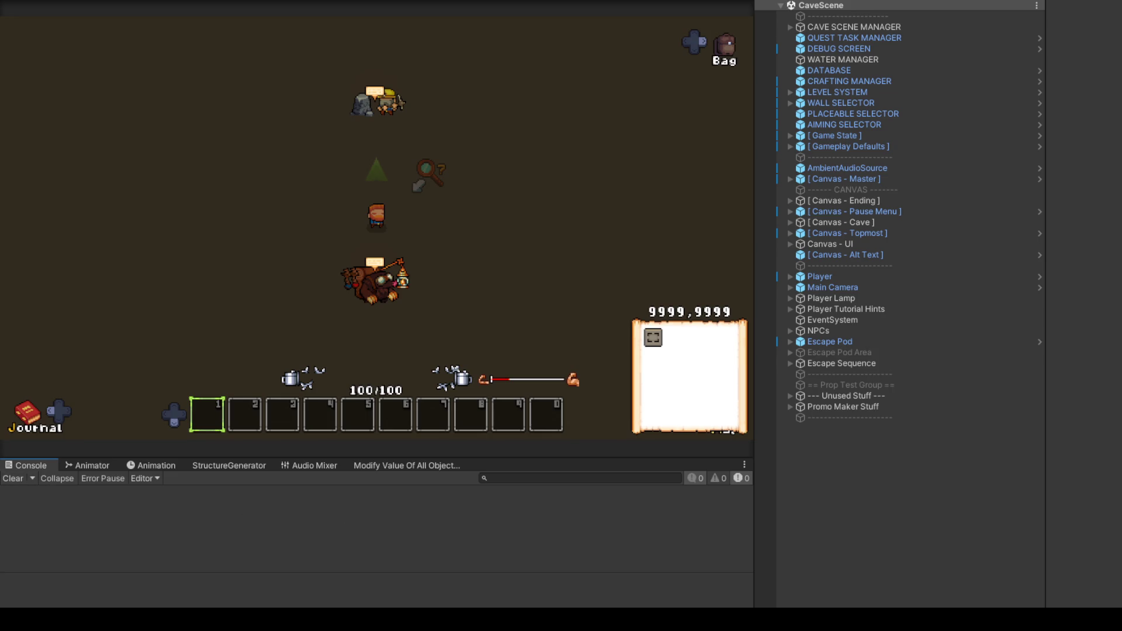
key(alt+Tab)
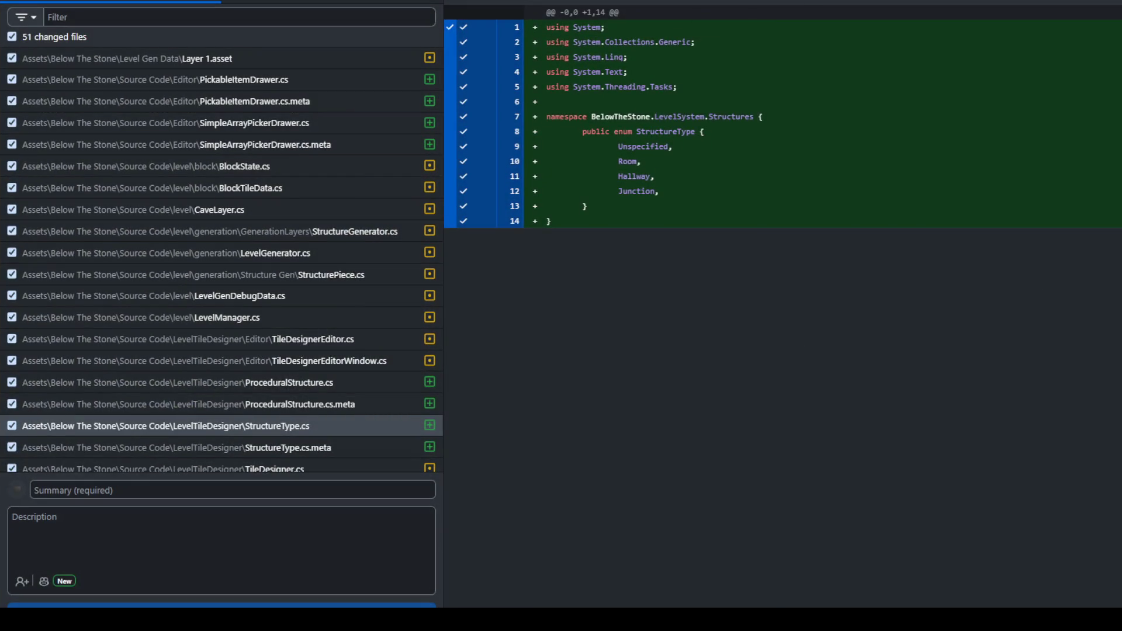
key(alt+Tab)
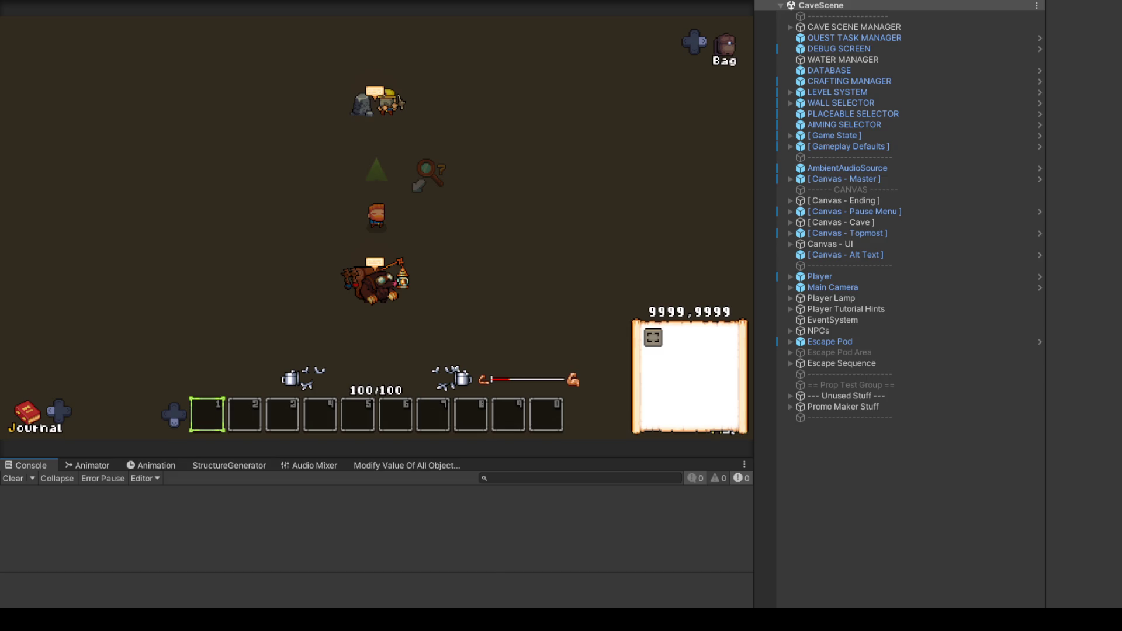
key(alt+Tab)
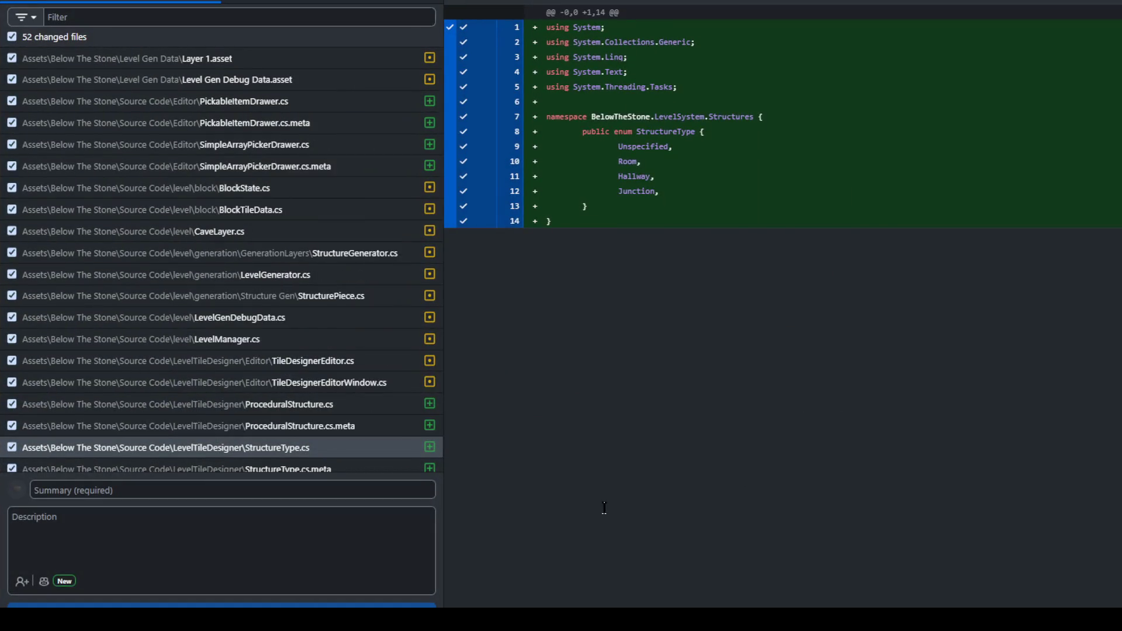
click(299, 68)
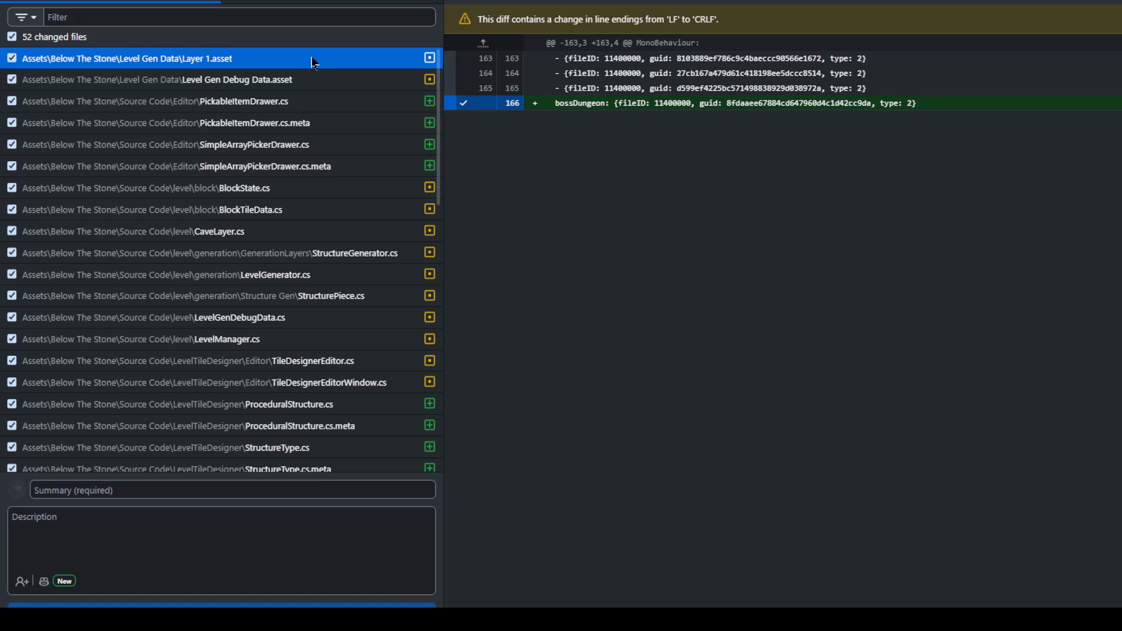
Step: Drop Level Gen Debug Data.asset from the pending changes
click(313, 82)
right_click(351, 82)
key(Escape)
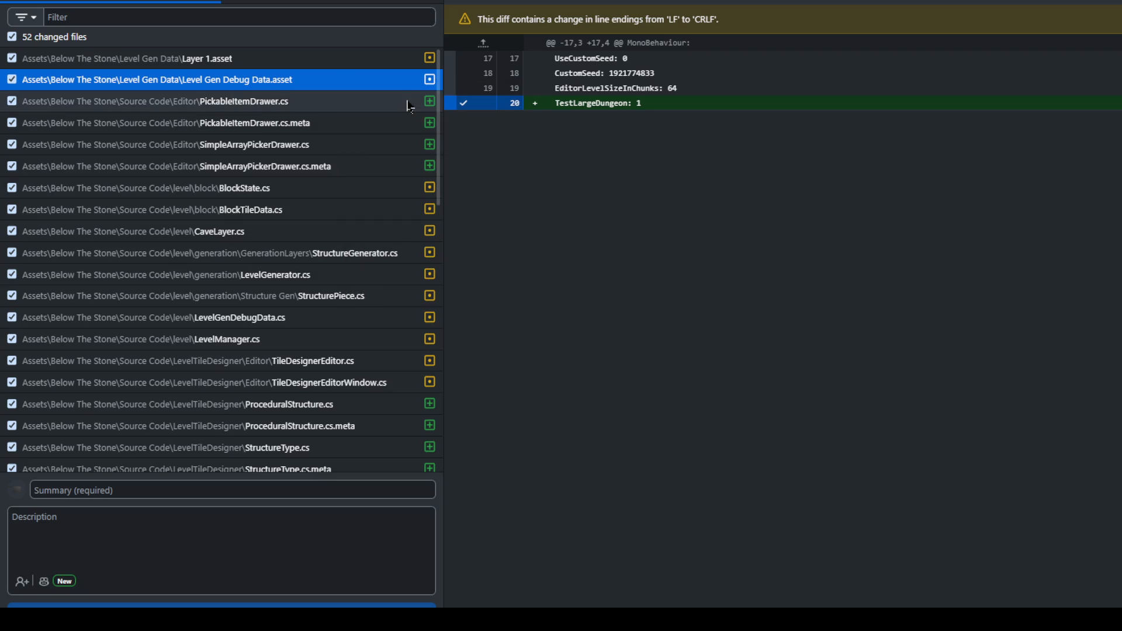
click(344, 80)
Step: Review the PickableItemDrawer.cs.meta, BlockState.cs, BlockTileData.cs, CaveLayer.cs and StructureGenerator.cs diffs
click(337, 103)
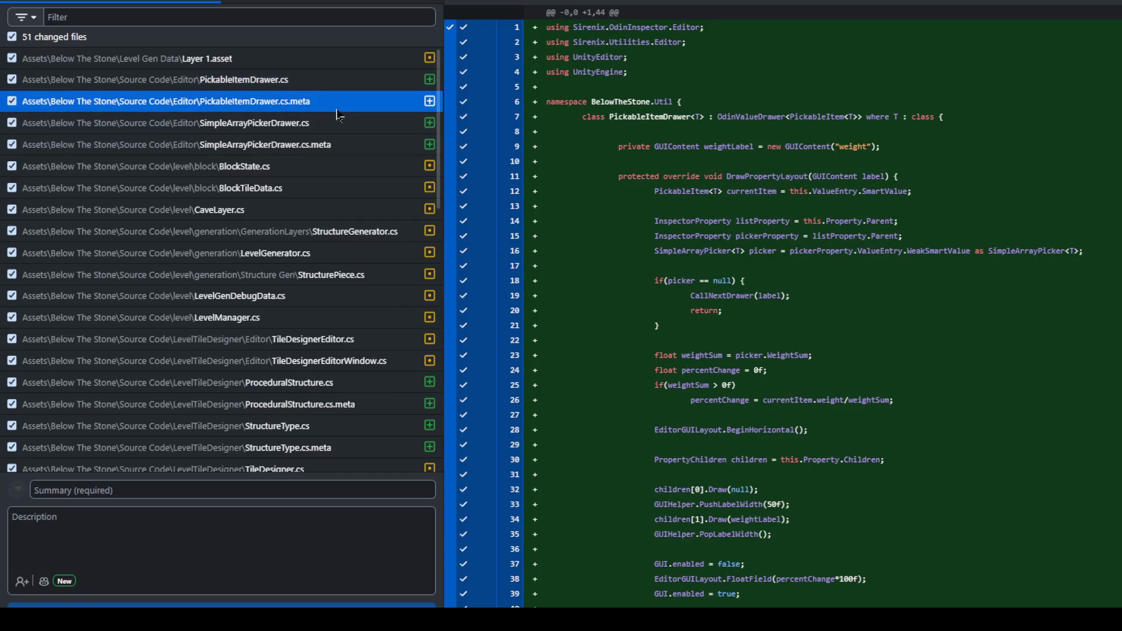
click(289, 170)
click(306, 188)
click(317, 153)
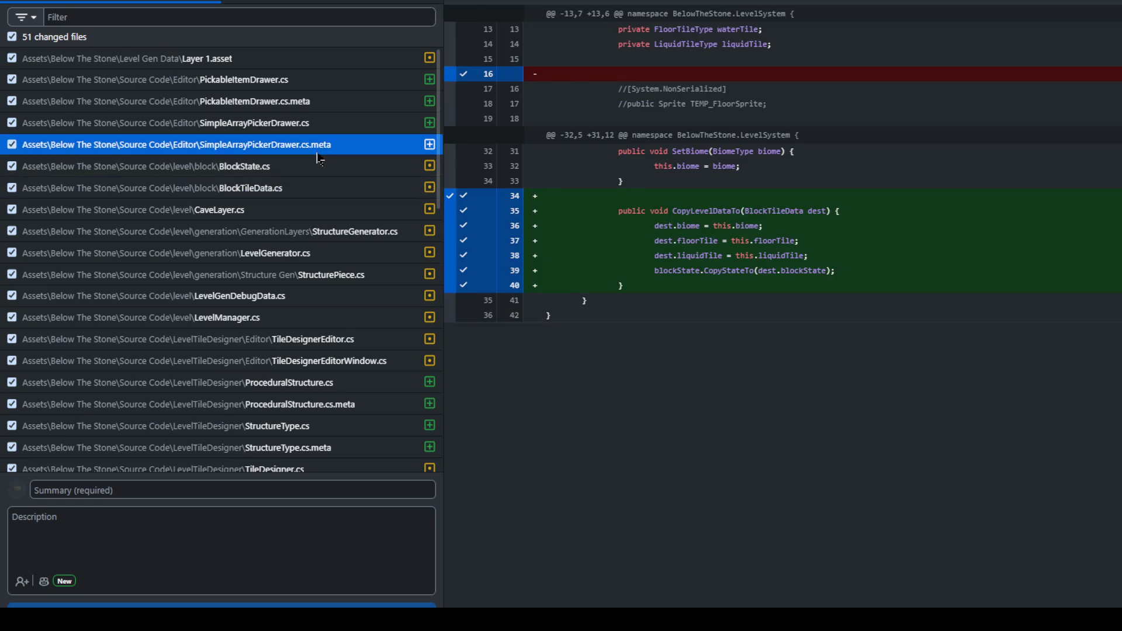
click(318, 167)
click(304, 190)
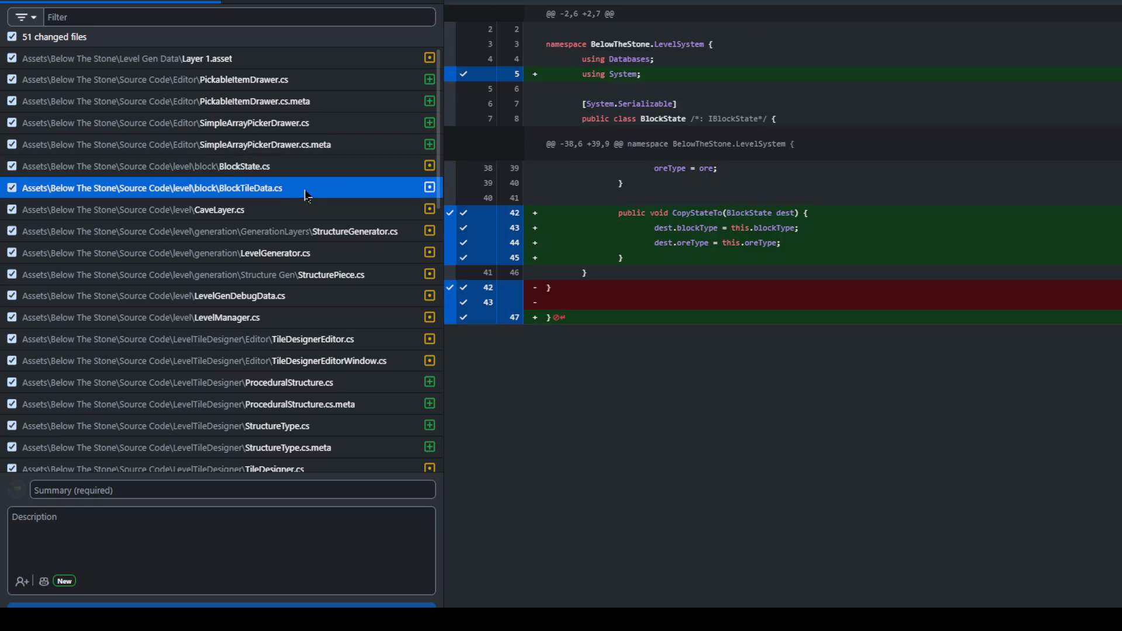
click(262, 212)
click(263, 232)
Step: Step through the dungeon room, dungeon hallway and Cave Troll Dungeon asset diffs
scroll(275, 263, down, 10)
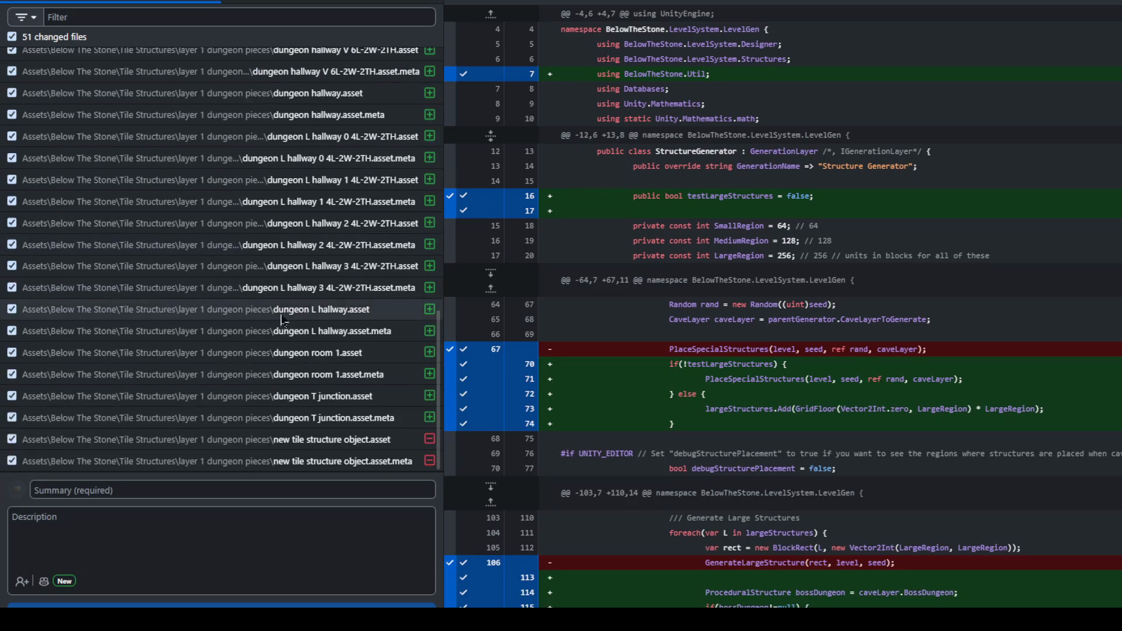
click(332, 352)
click(333, 249)
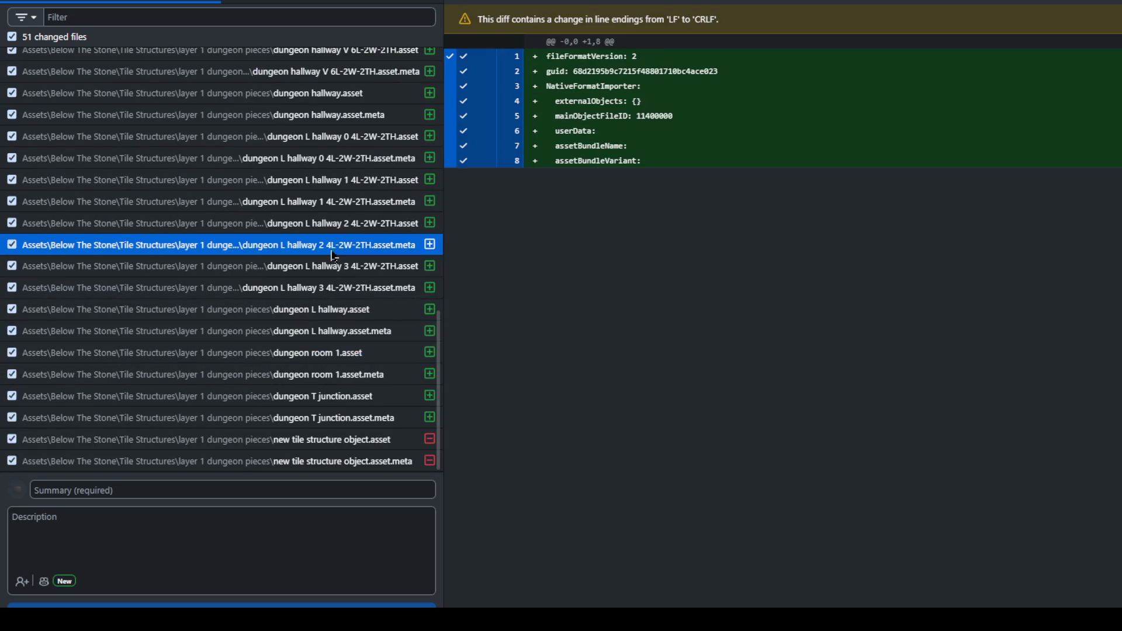
scroll(333, 255, up, 1)
click(350, 269)
scroll(350, 268, up, 5)
click(358, 317)
click(358, 296)
click(362, 275)
click(368, 254)
click(374, 232)
click(379, 209)
click(385, 188)
click(383, 167)
click(377, 145)
scroll(374, 146, up, 2)
click(367, 191)
click(361, 169)
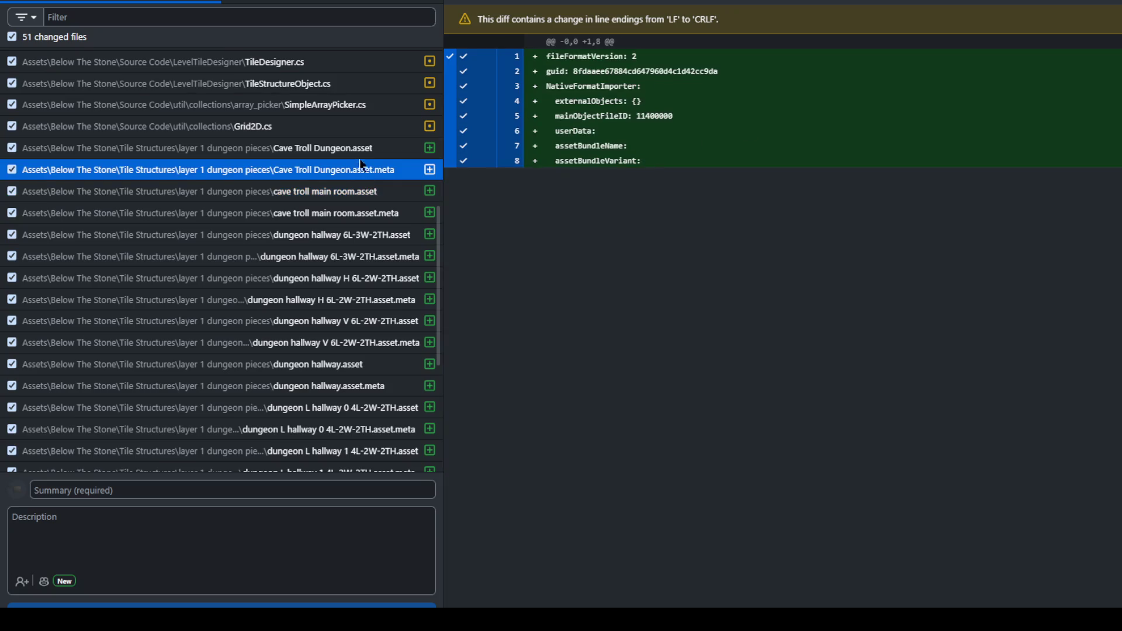
click(360, 148)
scroll(360, 234, up, 3)
Step: Review the Grid2D.cs and SimpleArrayPicker.cs diffs, including the added weightSum reset line
click(351, 329)
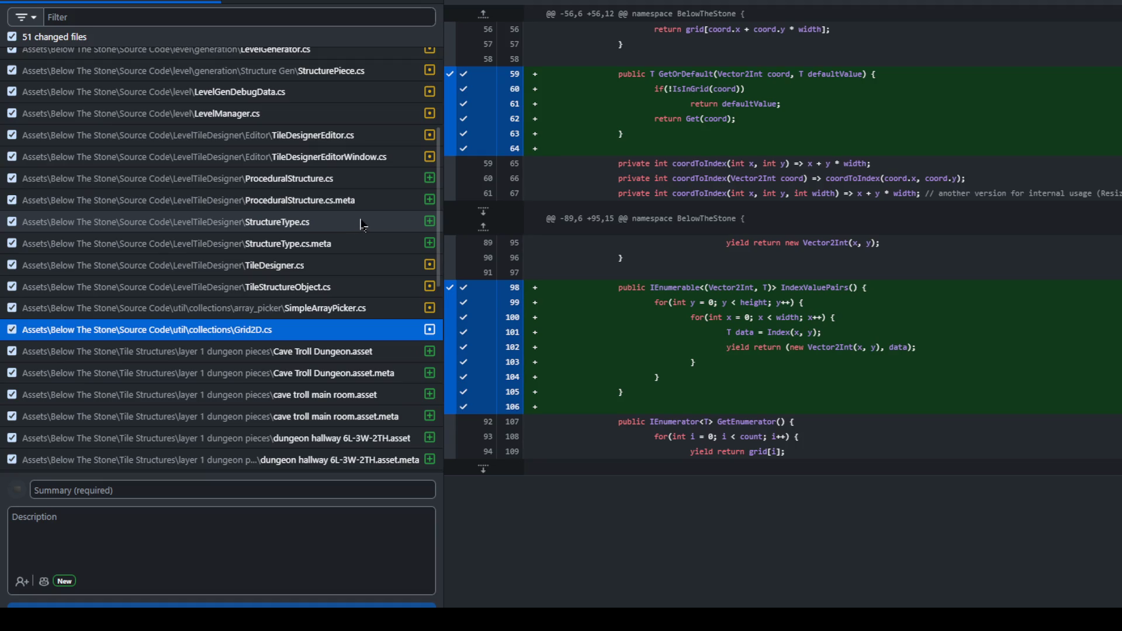
click(324, 308)
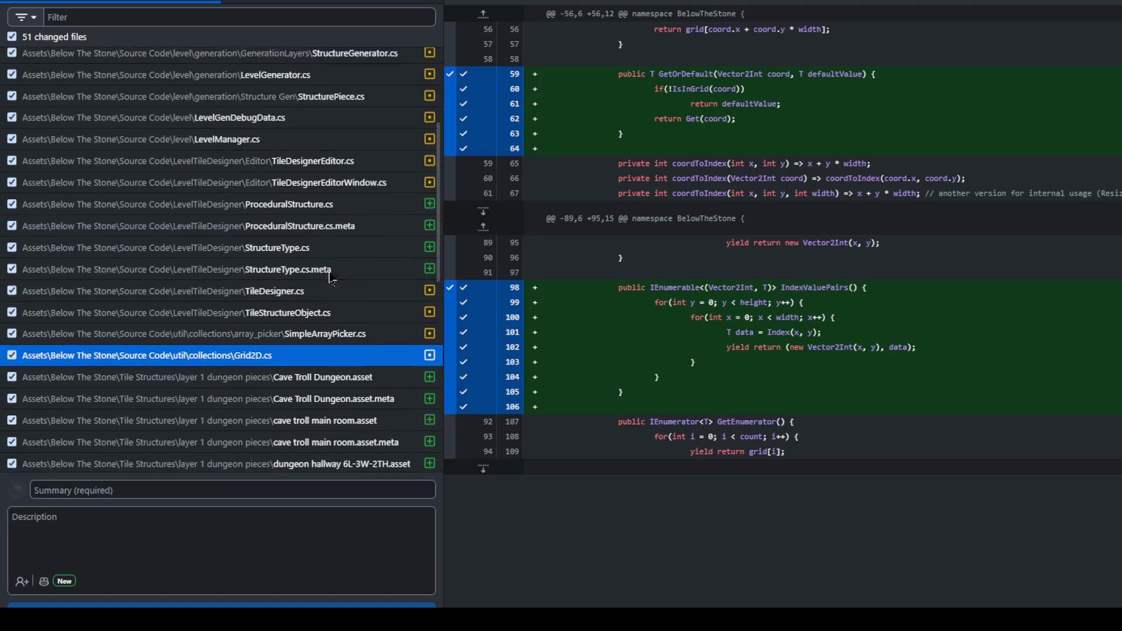
scroll(375, 381, up, 2)
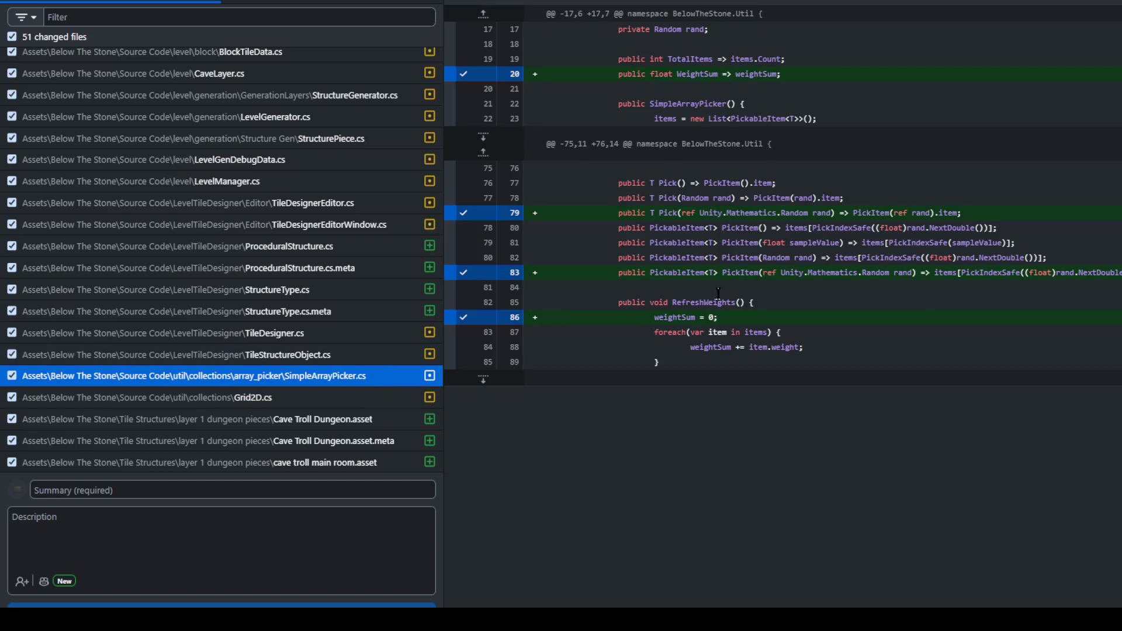
click(601, 317)
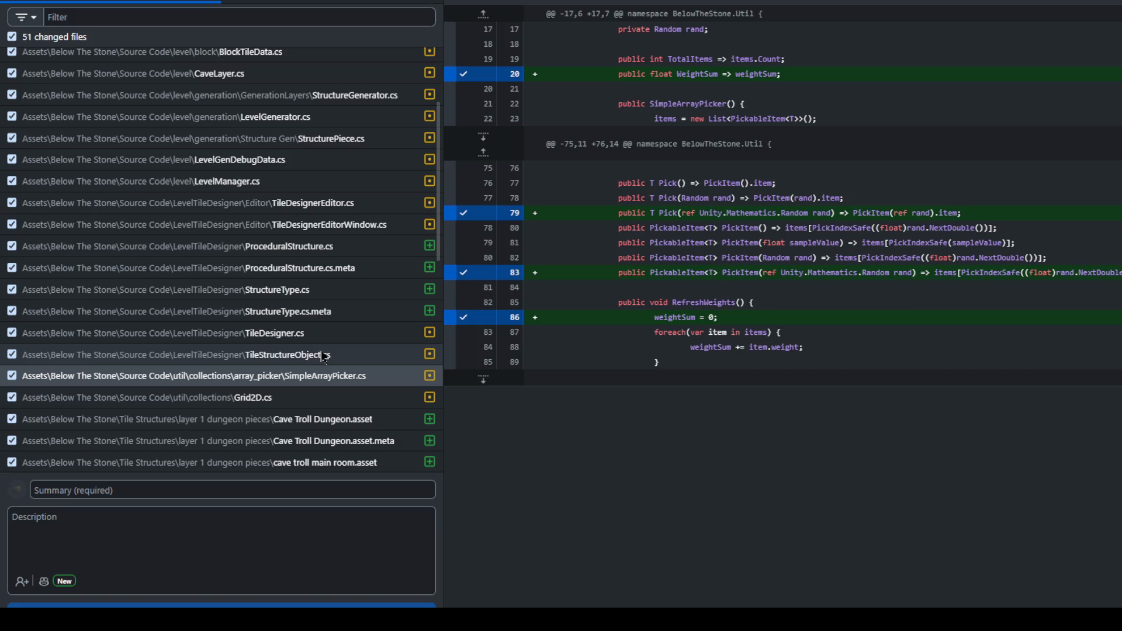
click(324, 355)
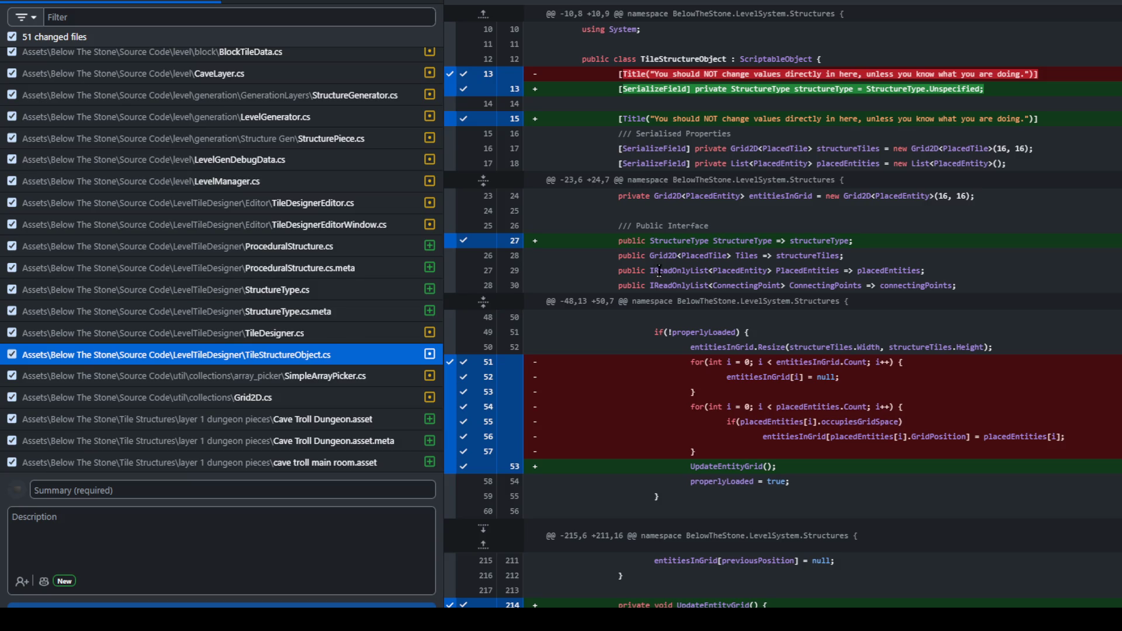
Step: Review the diffs of TileDesigner.cs, the new StructureType.cs and its .meta, and ProceduralStructure.cs
click(385, 333)
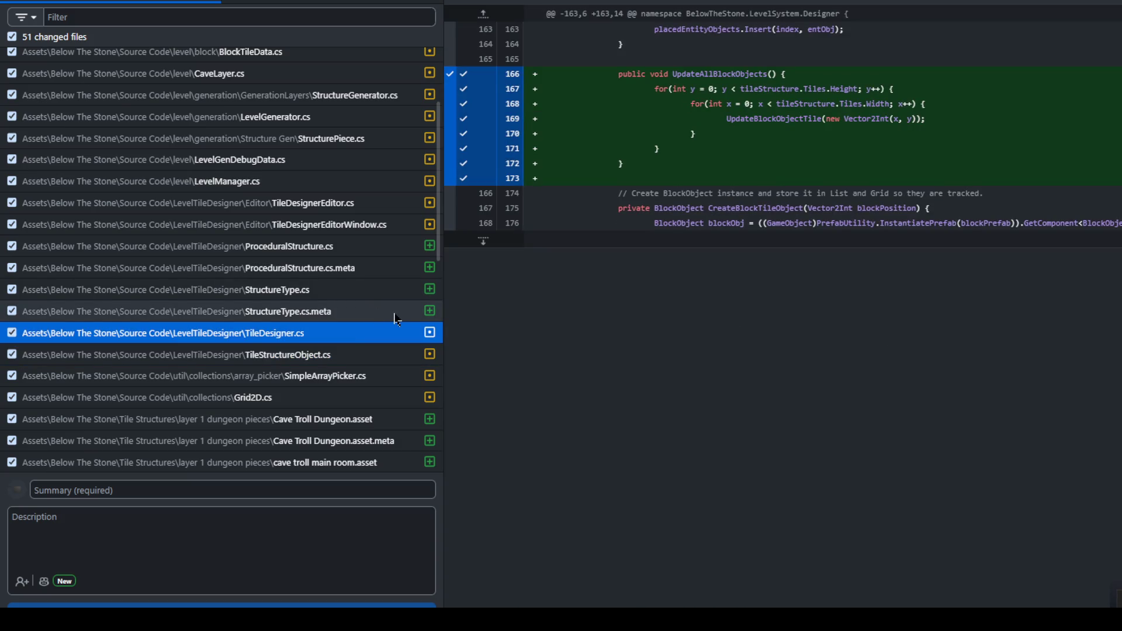
drag(726, 119, 926, 119)
click(778, 160)
click(327, 313)
click(346, 291)
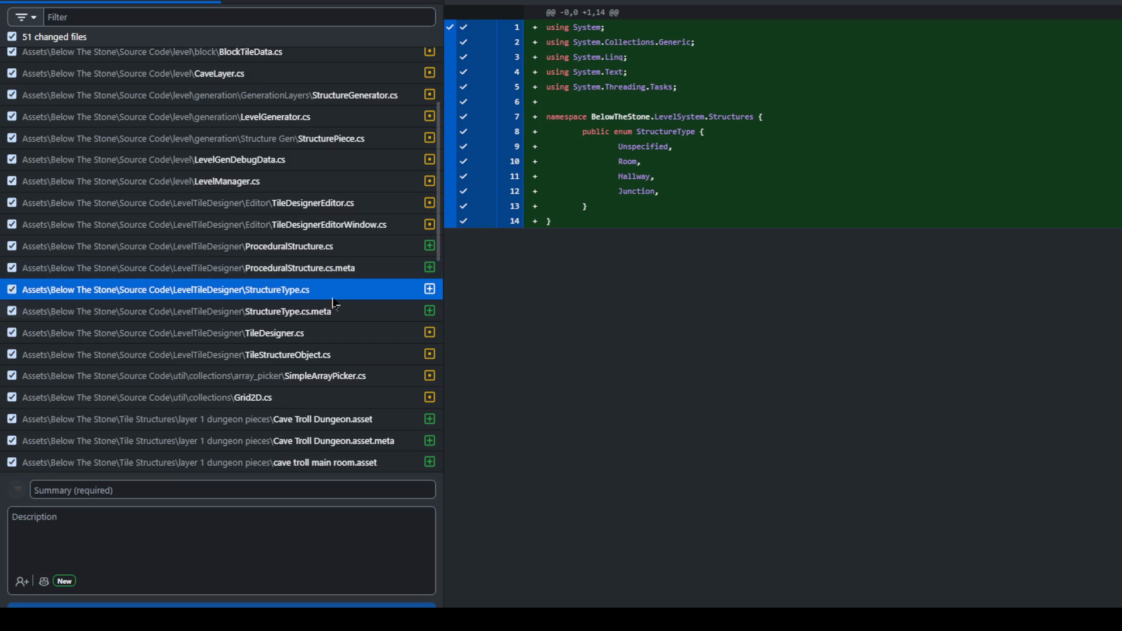
click(338, 310)
key(Down)
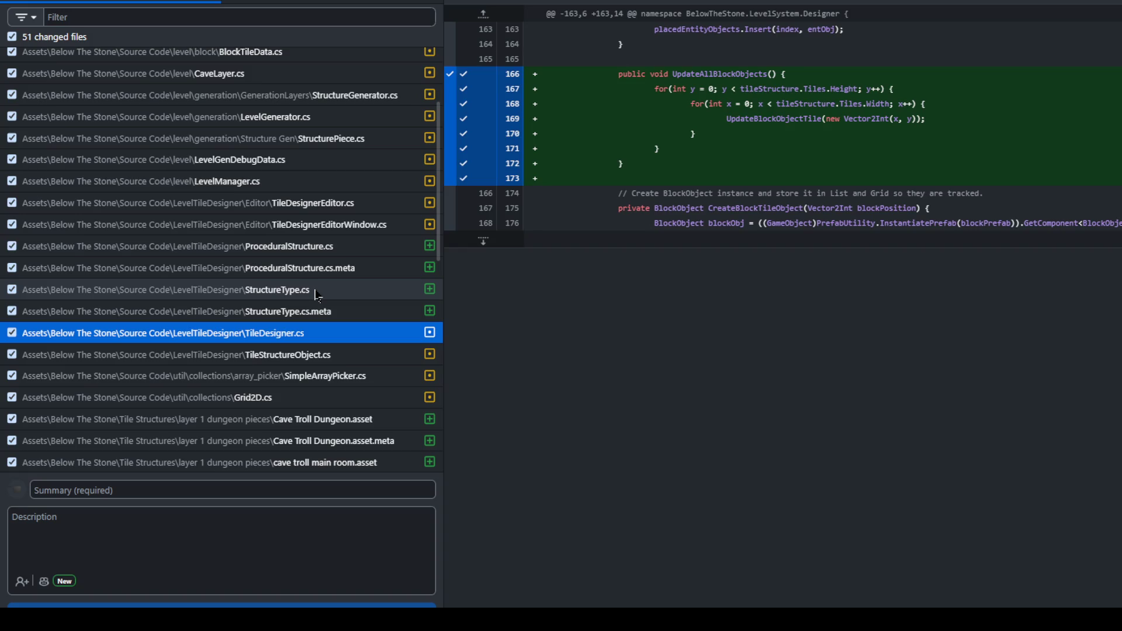
click(315, 291)
scroll(339, 304, up, 1)
click(357, 320)
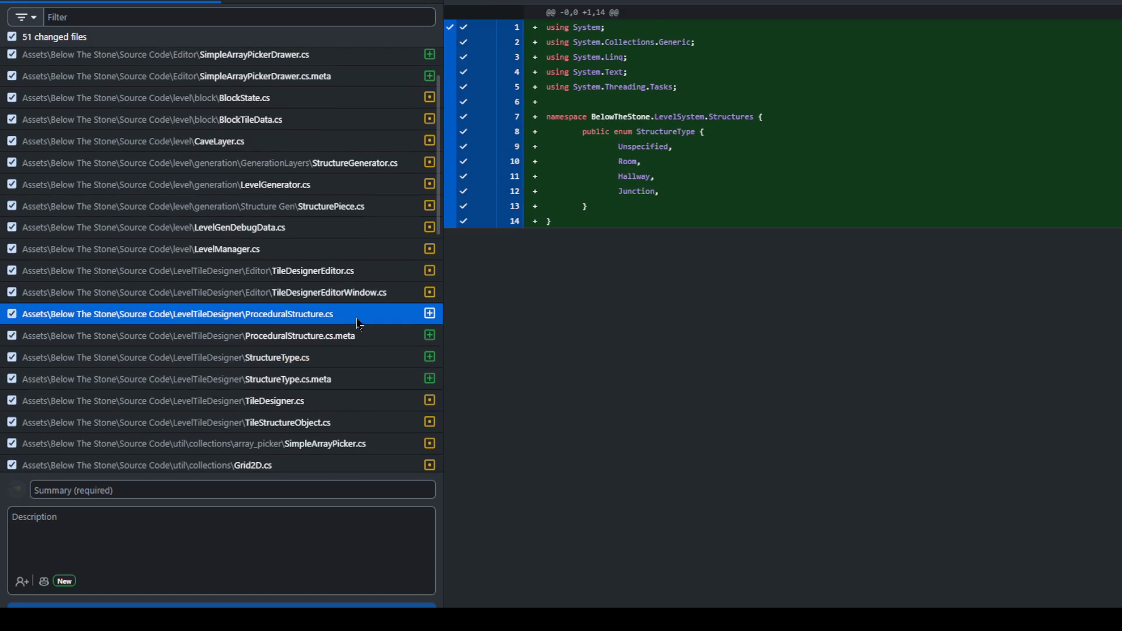
Step: Review changes in TileDesignerEditor.cs, LevelManager.cs, LevelGenDebugData.cs, StructurePiece.cs, LevelGenerator.cs and StructureGenerator.cs
click(367, 276)
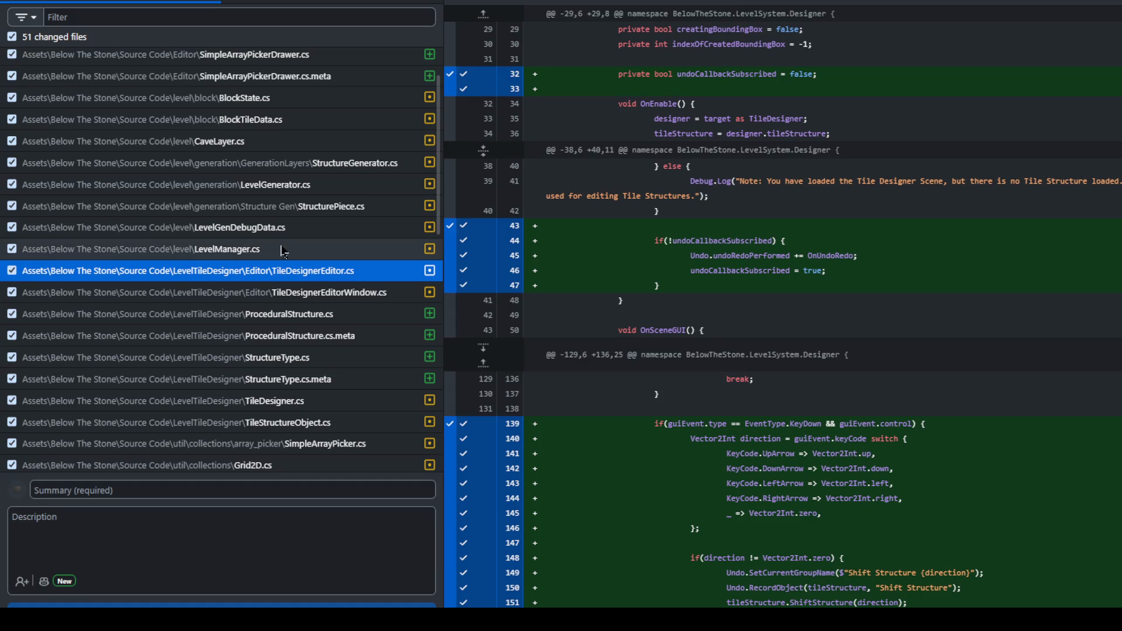
click(374, 253)
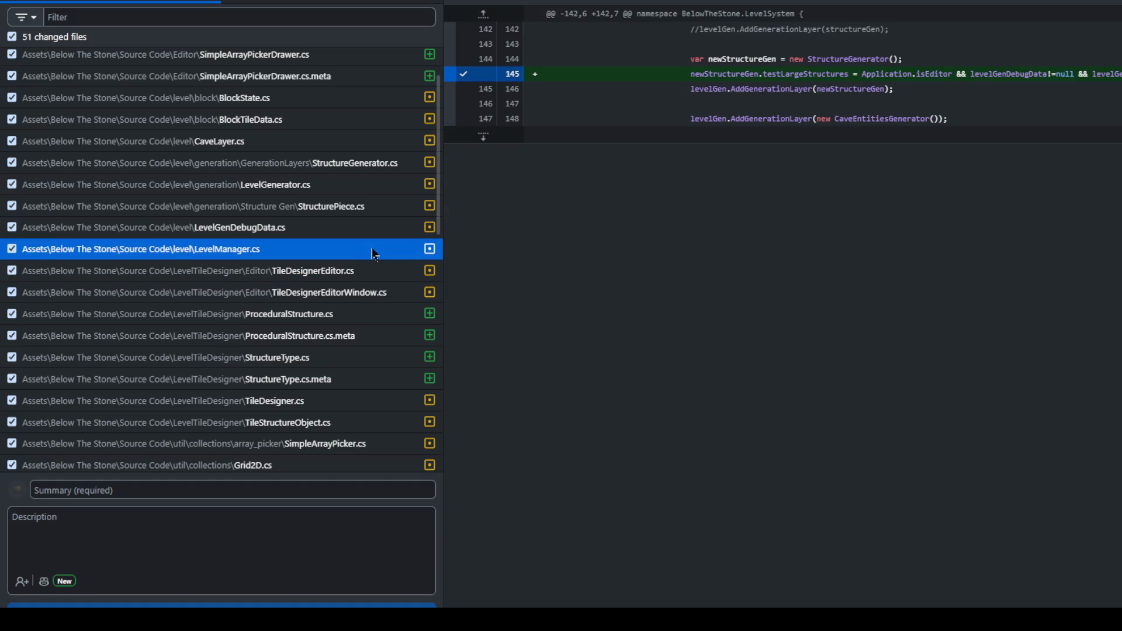
click(388, 223)
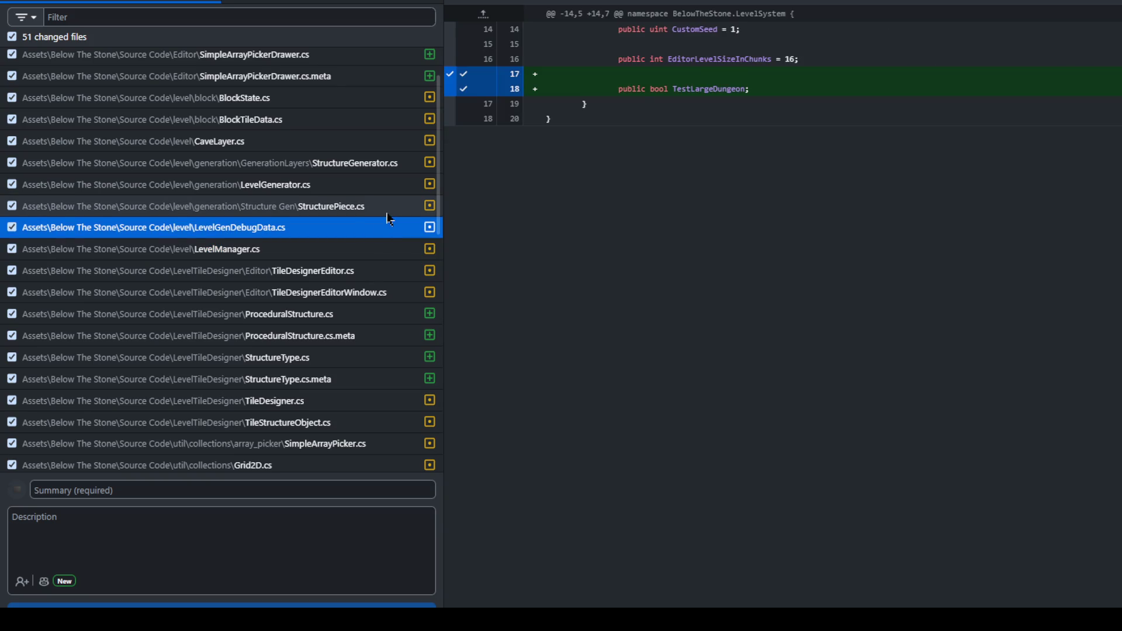
click(388, 210)
click(387, 184)
click(387, 164)
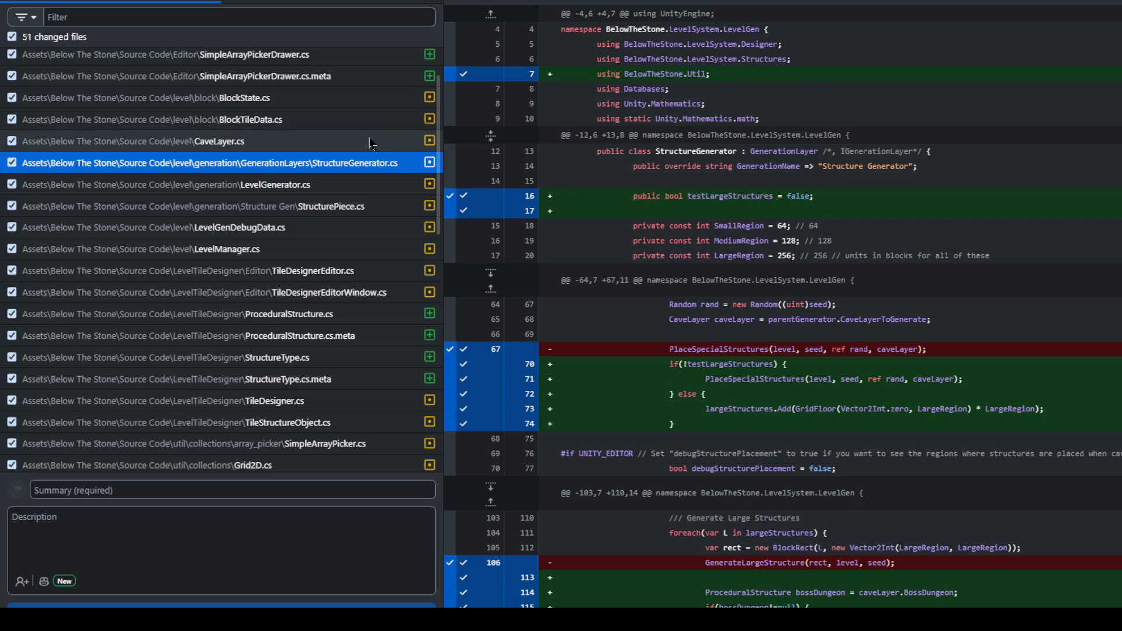
Step: Look over CaveLayer.cs, BlockTileData.cs, BlockState.cs and the new SimpleArrayPickerDrawer.cs with its .meta
click(374, 142)
click(343, 119)
click(338, 98)
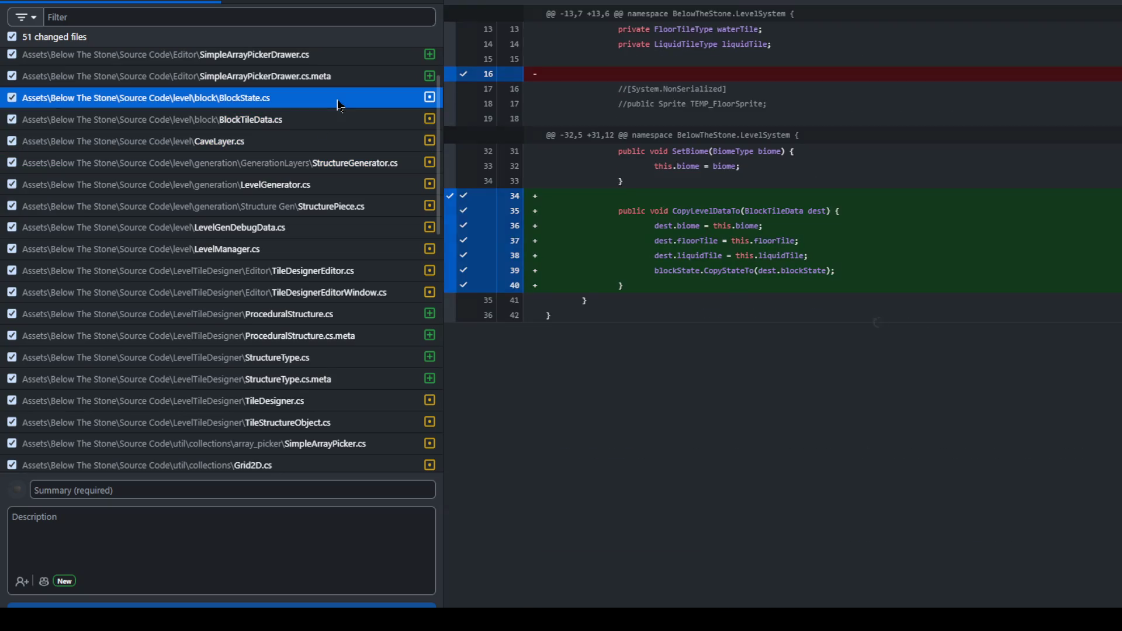
click(357, 76)
click(357, 55)
Step: Compare the PickableItemDrawer.cs and Layer 1.asset diffs, ending on the 44-line drawer, then focus the summary
scroll(362, 120, up, 1)
click(341, 105)
click(333, 80)
click(329, 59)
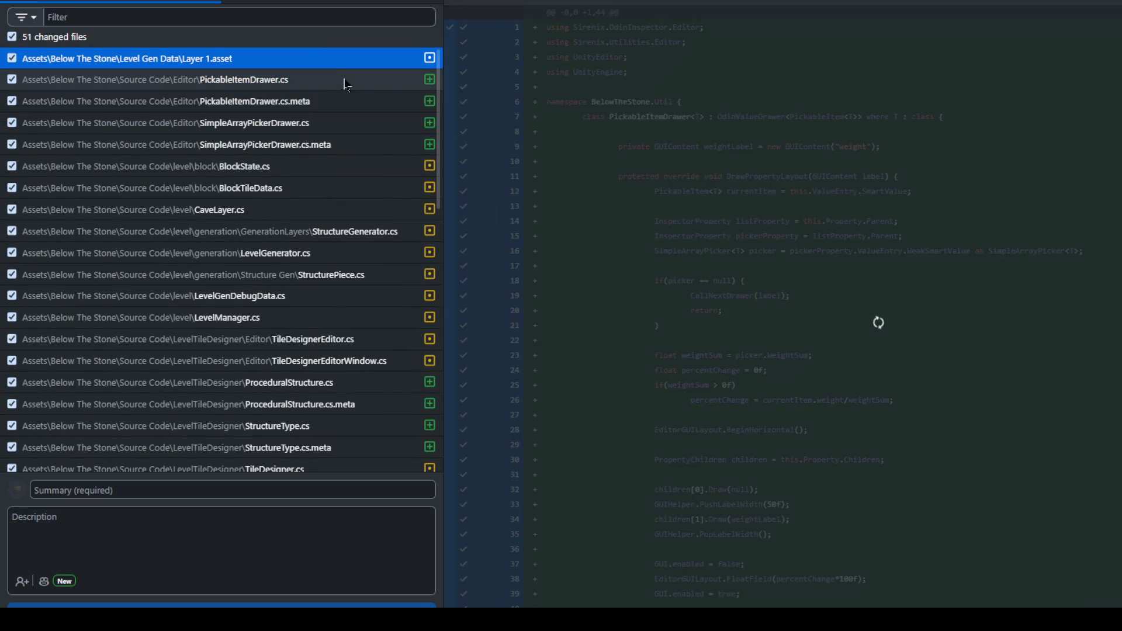
click(345, 81)
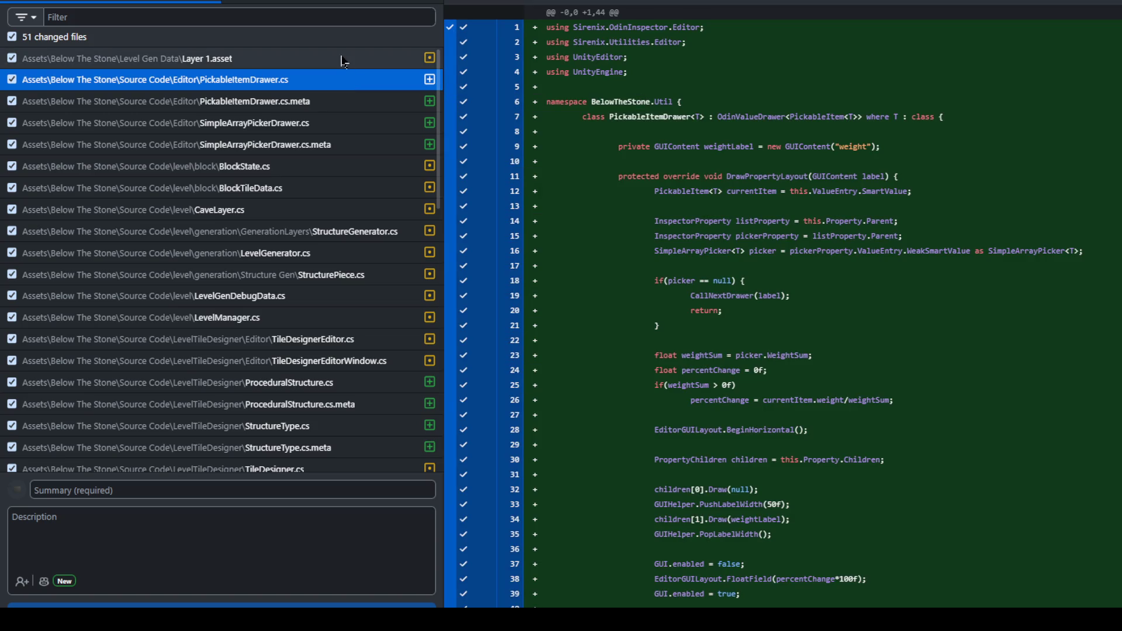
click(342, 59)
click(353, 101)
click(354, 79)
click(359, 59)
click(377, 80)
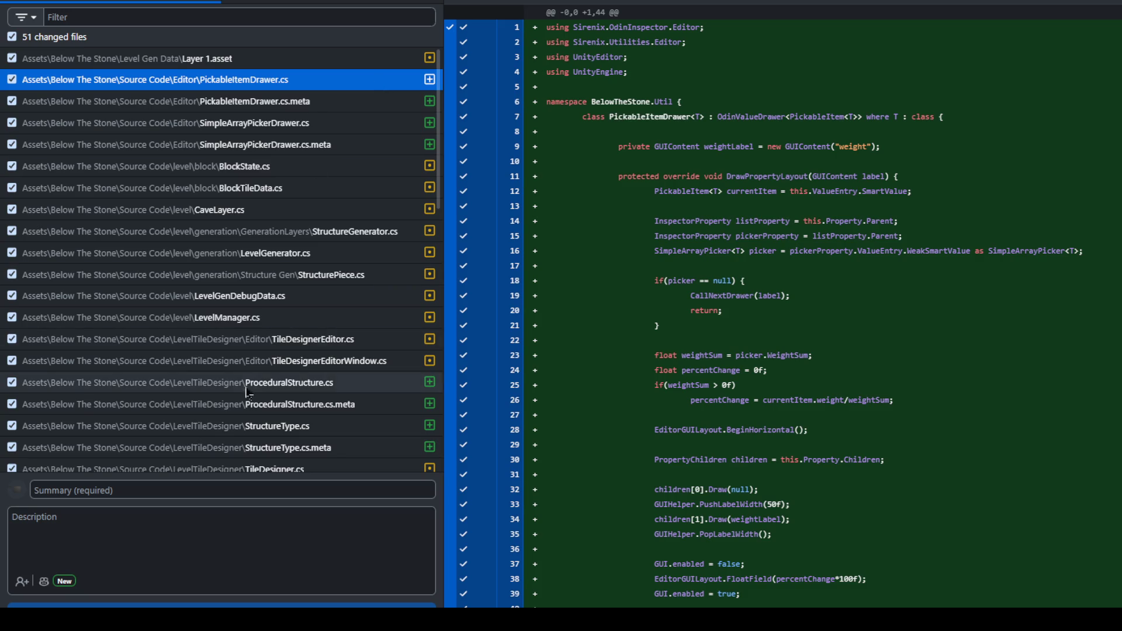
click(108, 490)
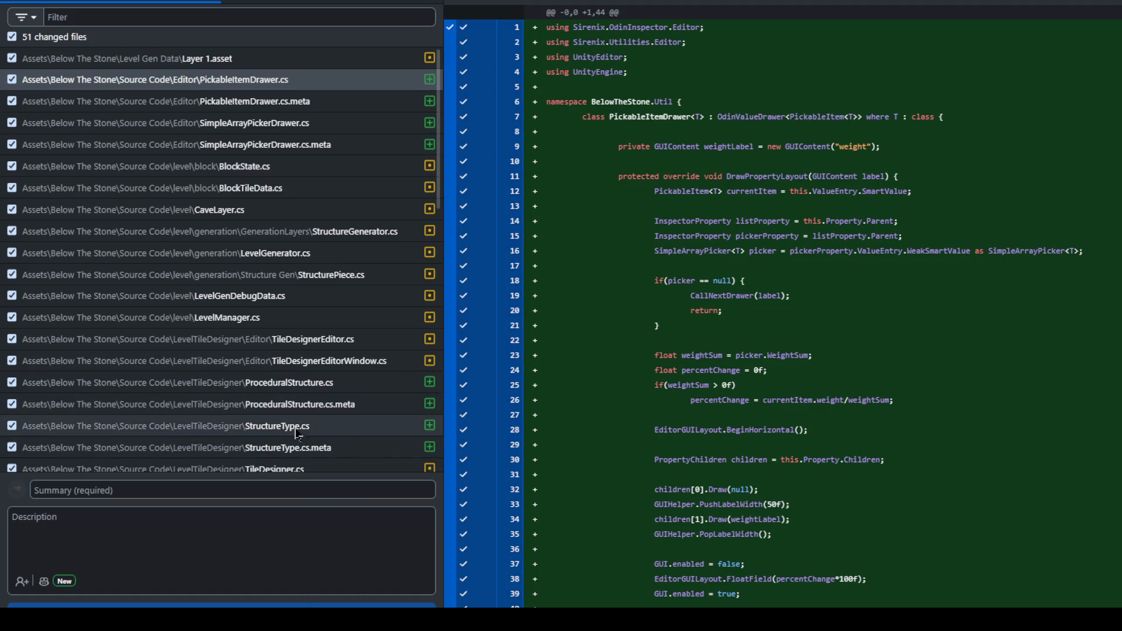
click(215, 485)
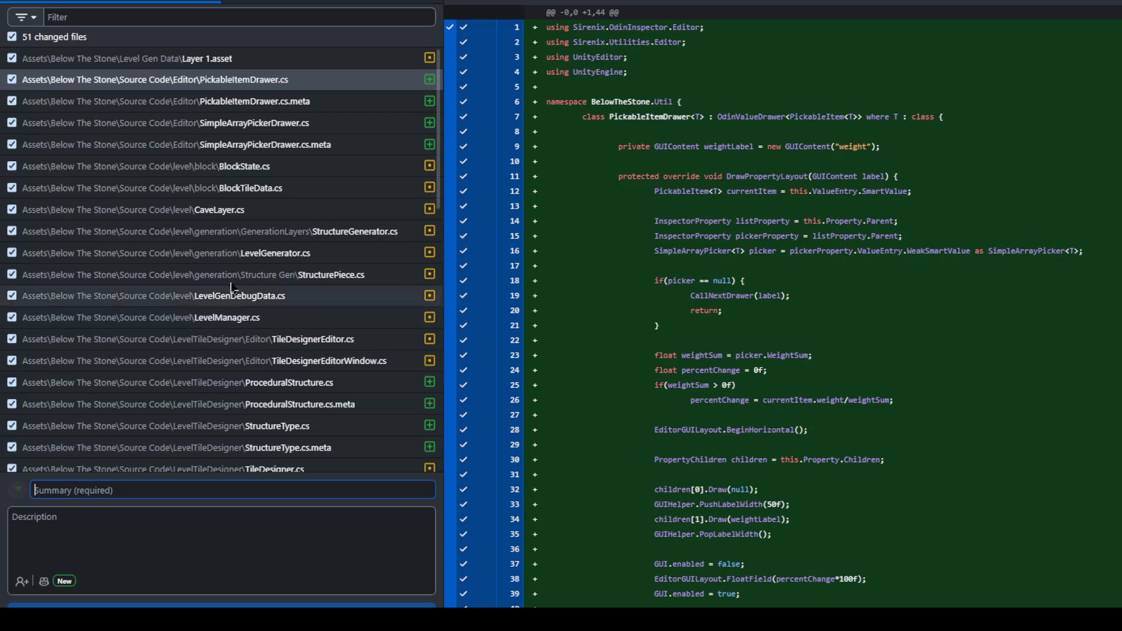
Step: Write the commit summary 'Added structure shifting tool, fixed existing quirks,' while checking CaveLayer.cs and StructureGenerator.cs
text(Added)
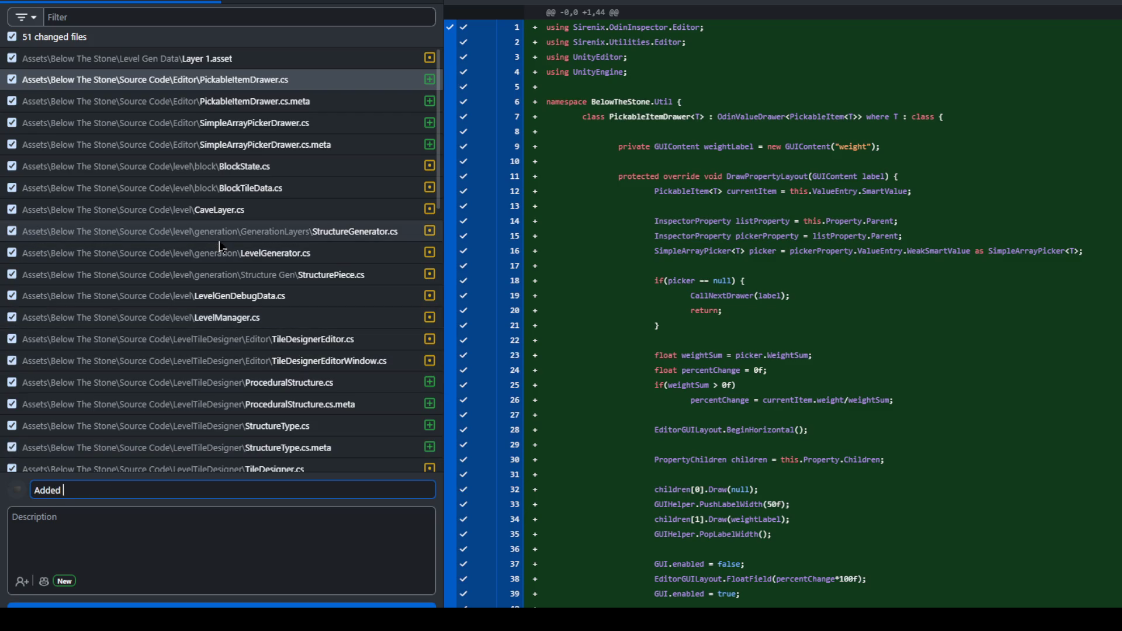
text( s)
text(tructure shifting)
text( tool,)
click(225, 209)
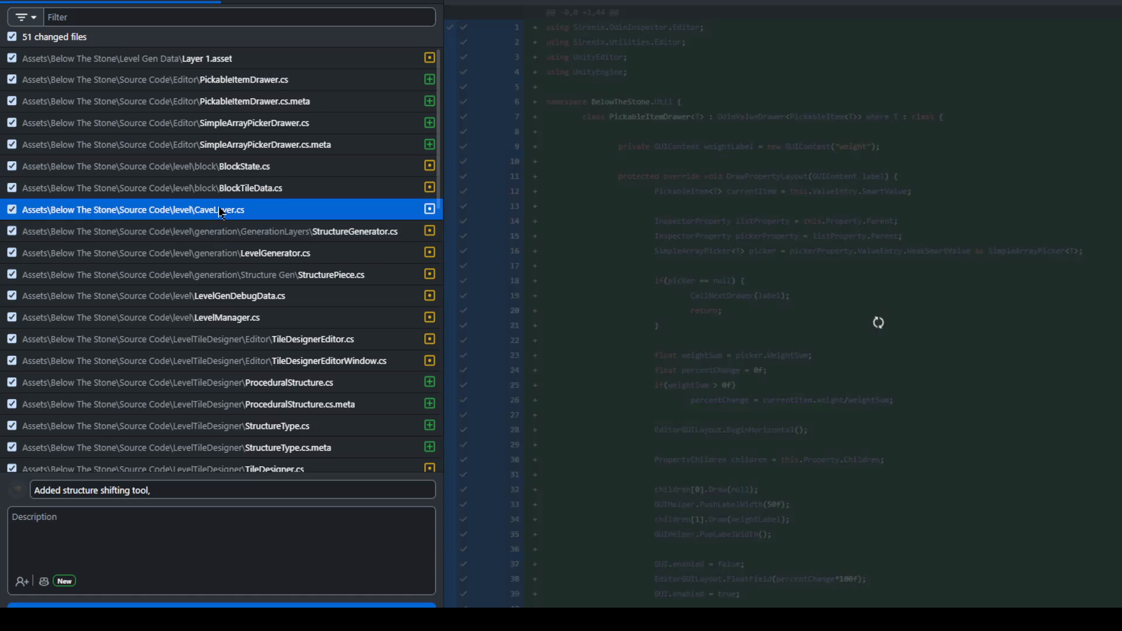
click(295, 237)
click(180, 496)
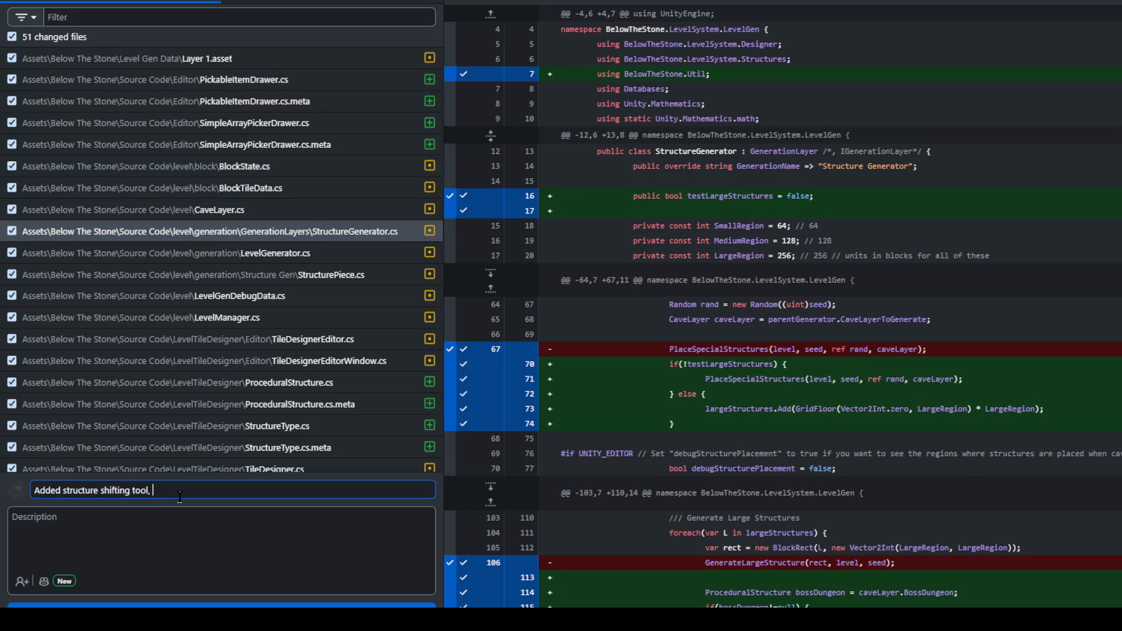
text(fixed )
text(existing)
text( quirks,)
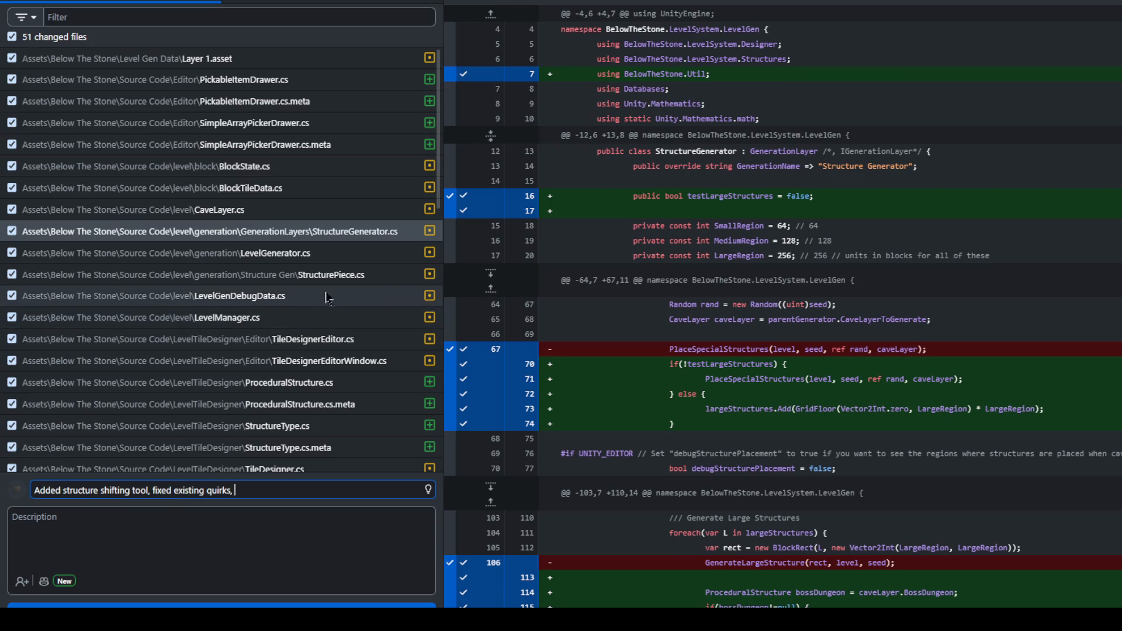
Step: Review diffs of StructurePiece.cs, LevelGenDebugData.cs, LevelManager.cs, TileDesignerEditor(Window).cs, ProceduralStructure.cs and StructureType.cs
click(350, 276)
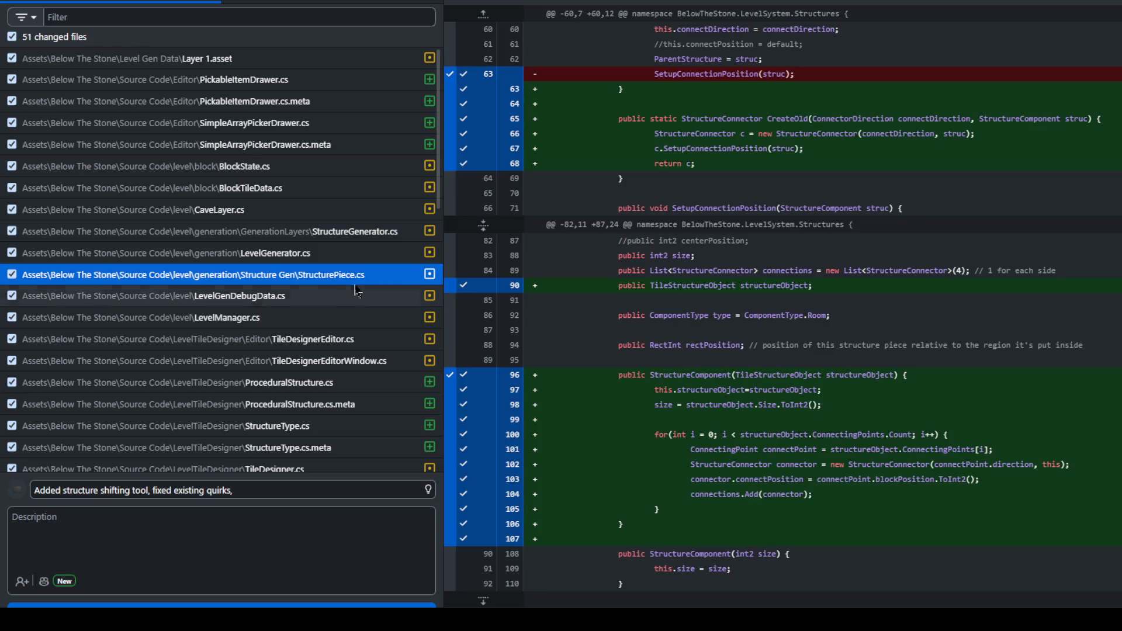
click(325, 298)
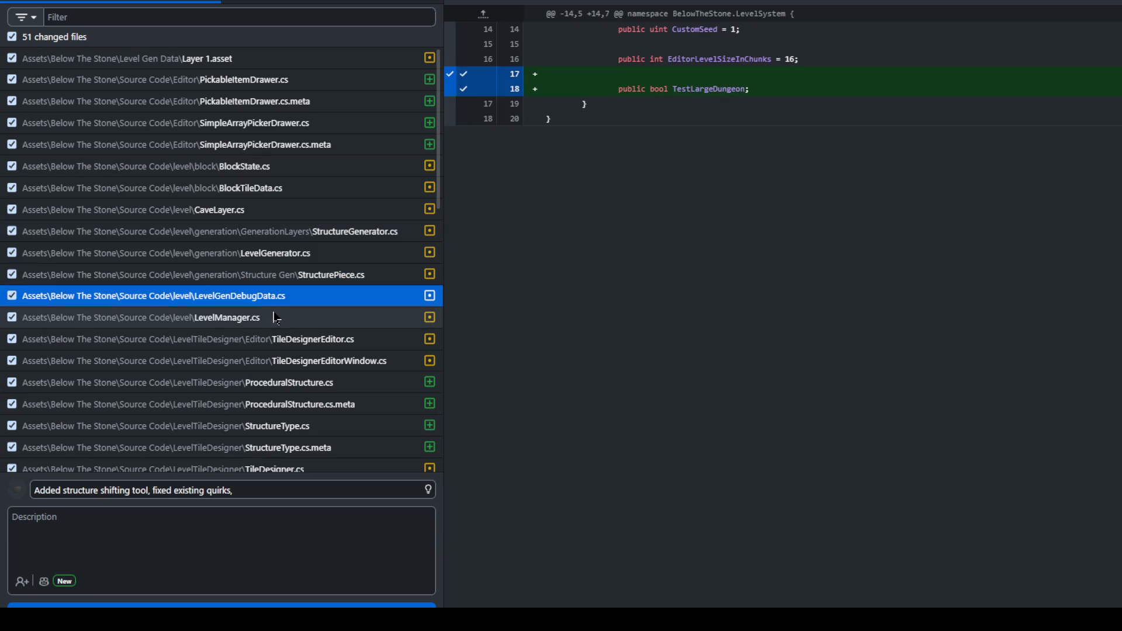
click(275, 317)
click(314, 337)
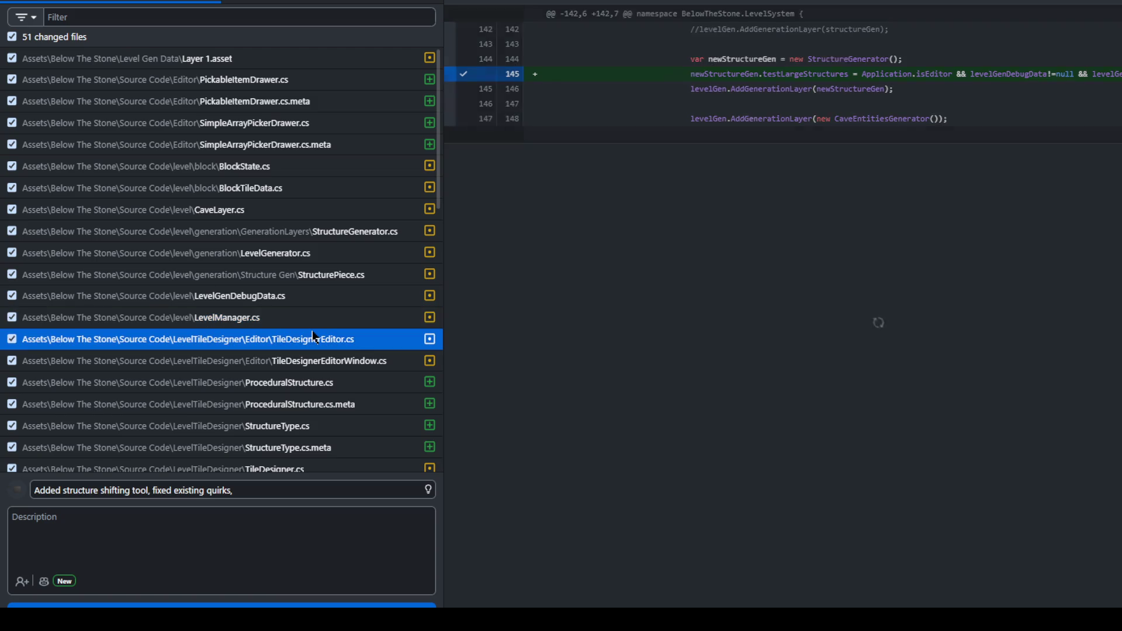
click(335, 361)
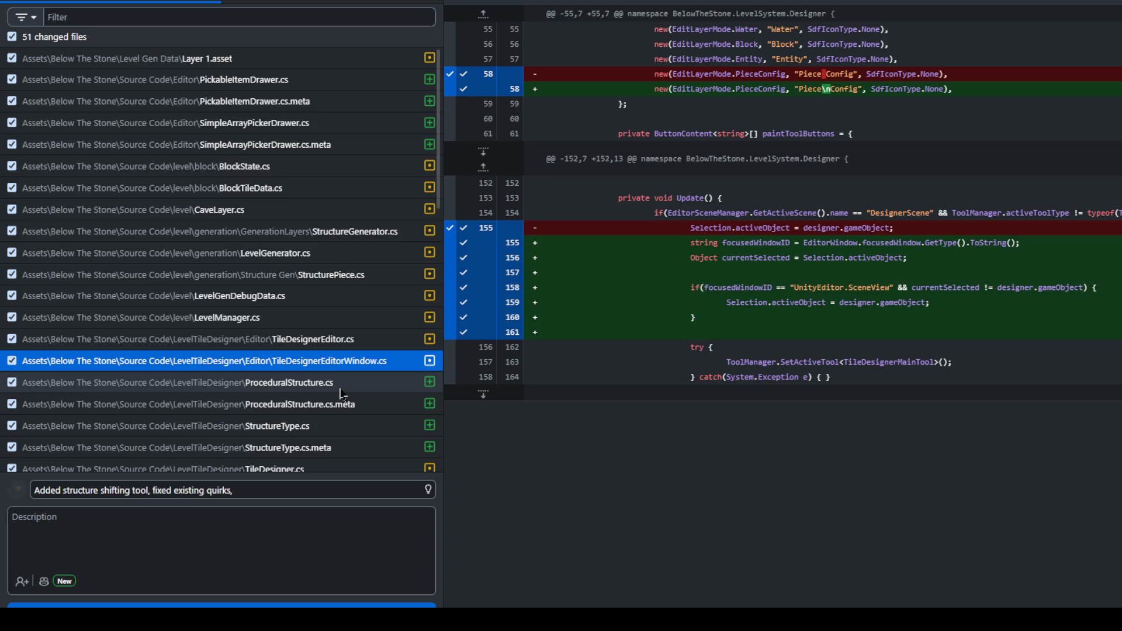
click(341, 385)
click(339, 404)
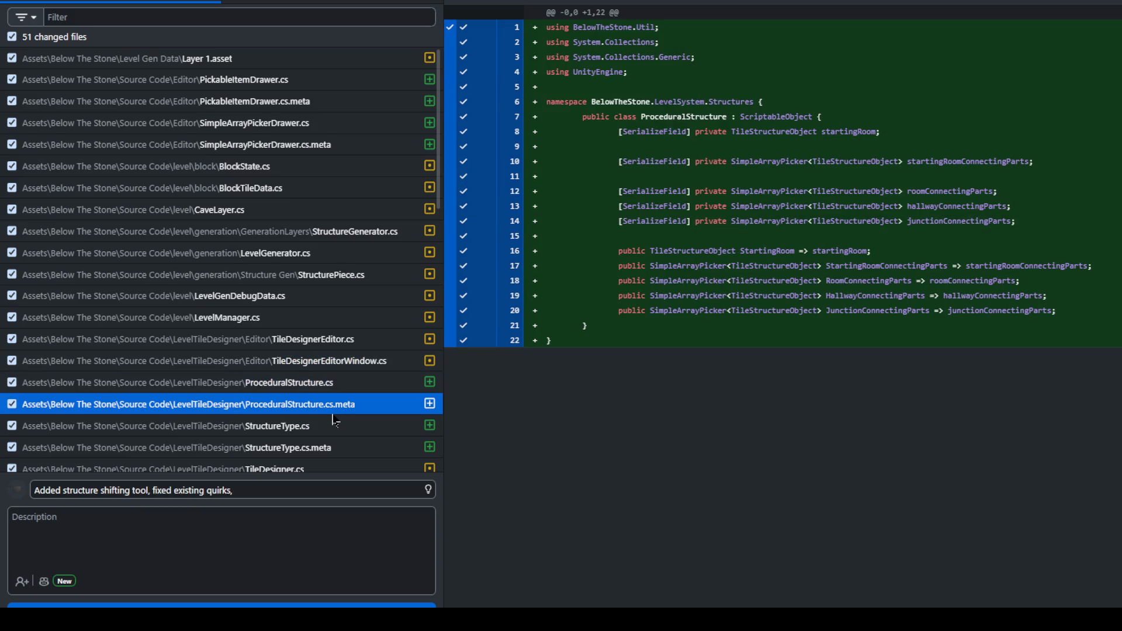
click(331, 426)
Step: Show the commit history with the 'Connecting Points and Bounding Boxes' commit
click(279, 489)
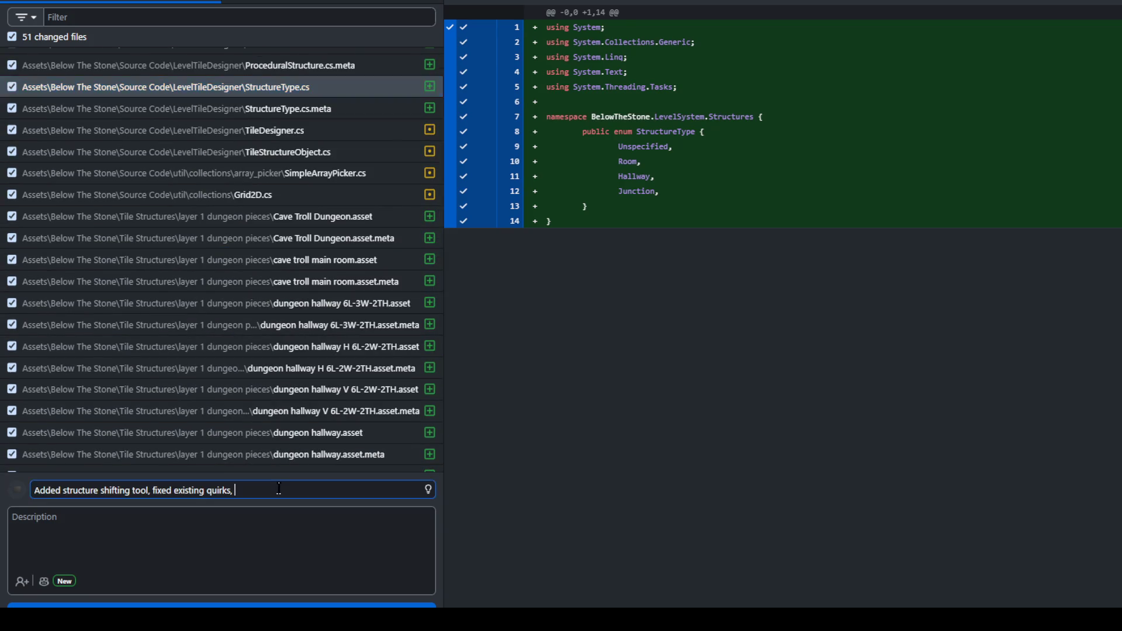
scroll(222, 263, up, 6)
click(330, 3)
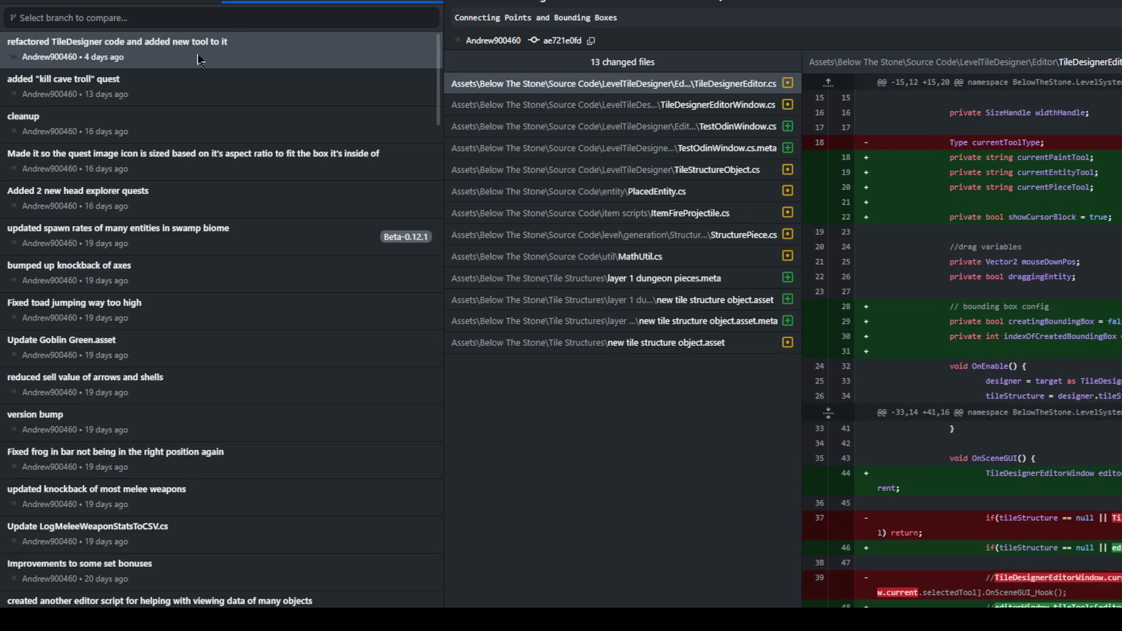
Step: Add 'Added a bunch of new structure pieces to test new ProceduralStructures' to the commit message
click(158, 3)
click(284, 492)
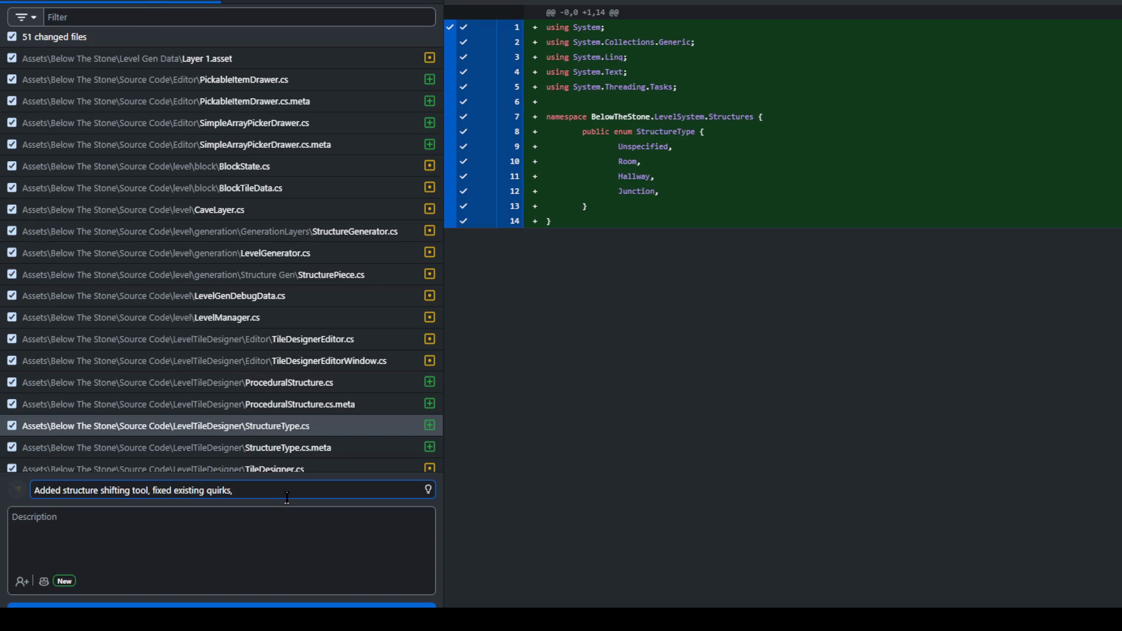
text( Added a bun)
text(ch of new )
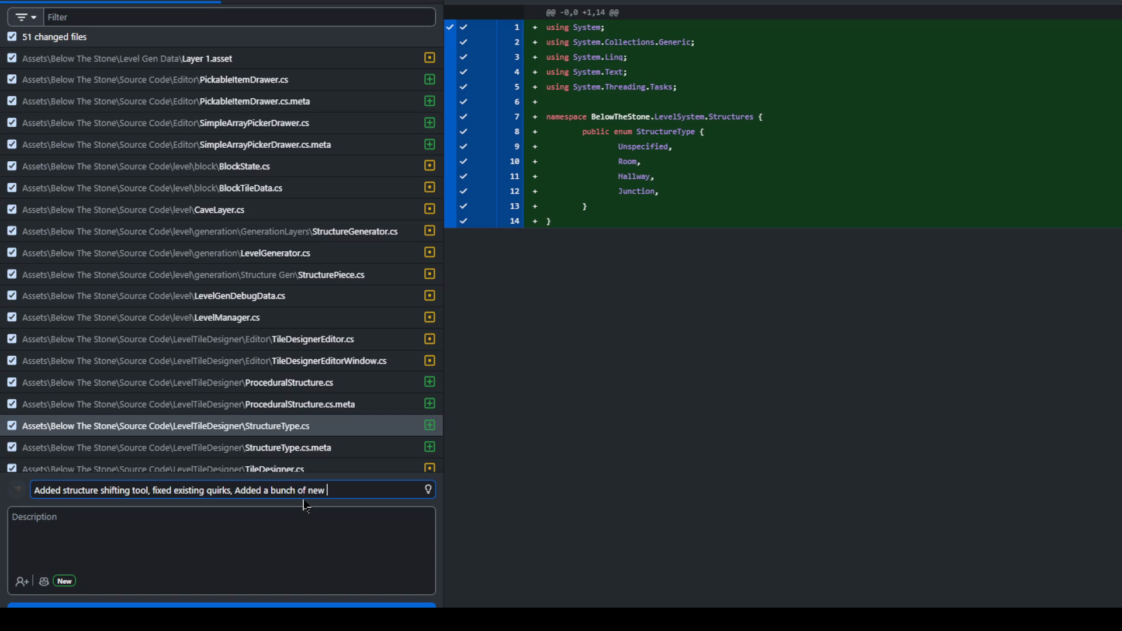
text(structure pieces )
text(to test ne)
text(w)
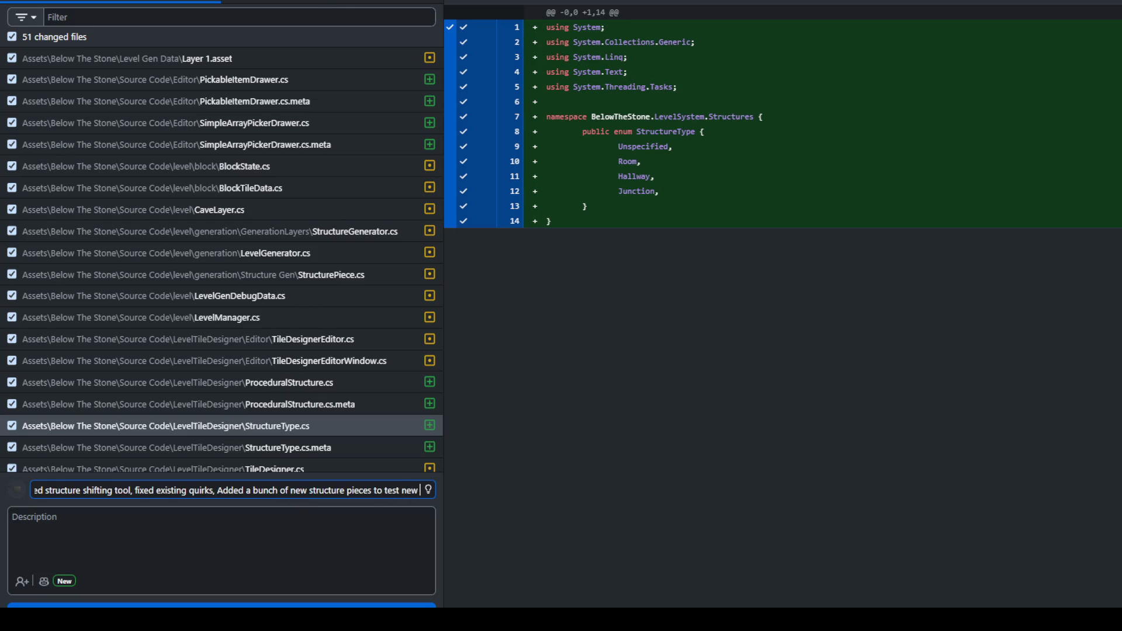
click(332, 3)
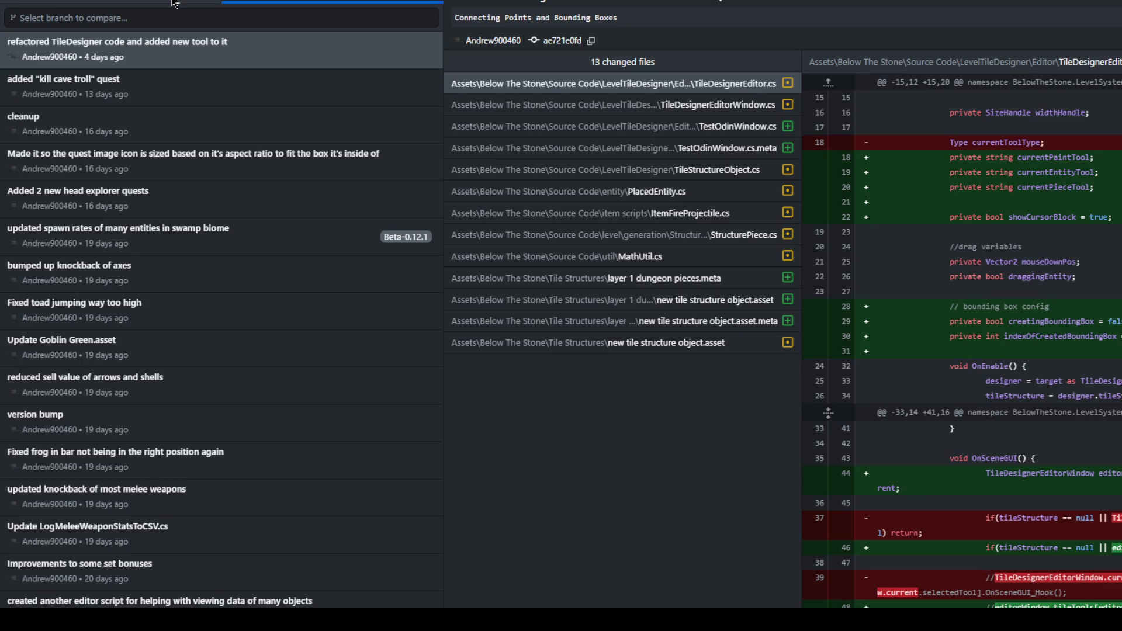
click(175, 3)
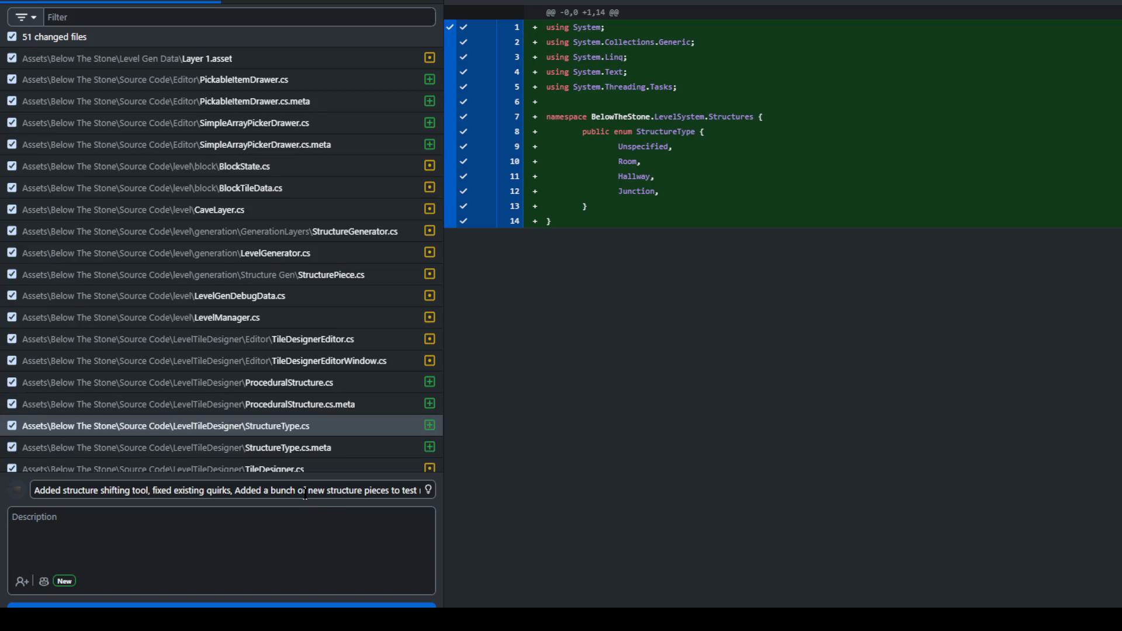
key(End)
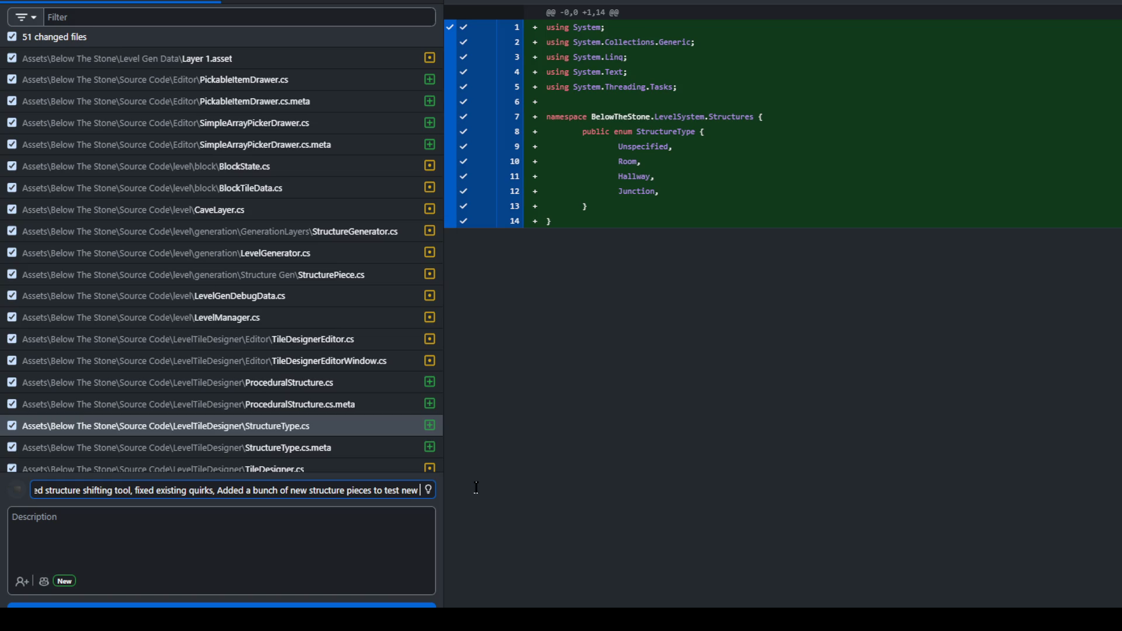
text(Pro)
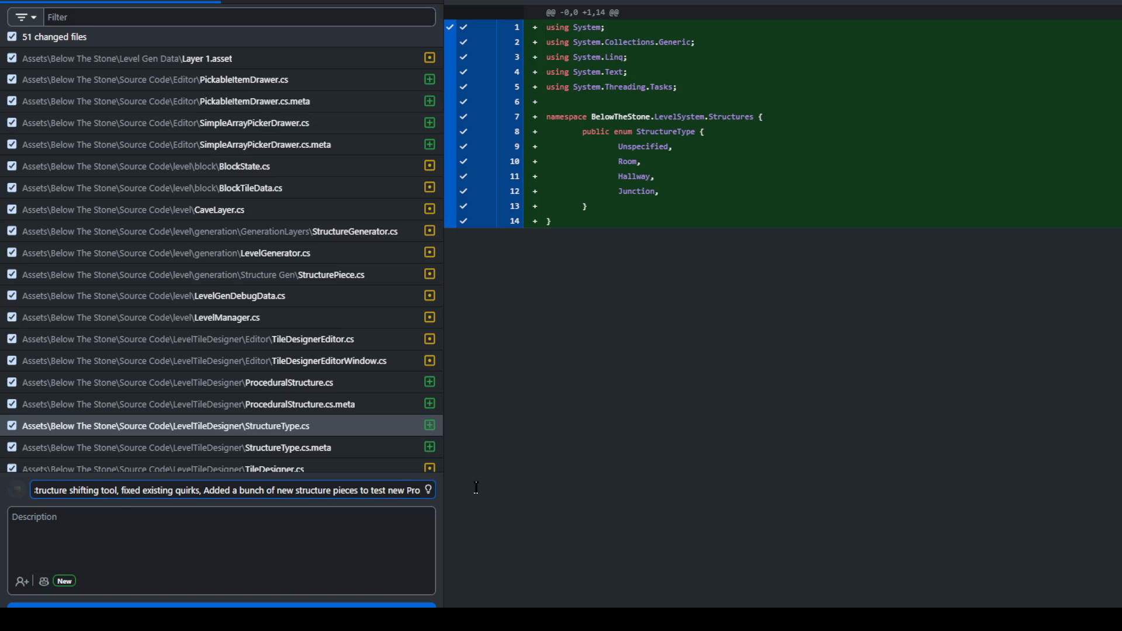
text(ceduralS)
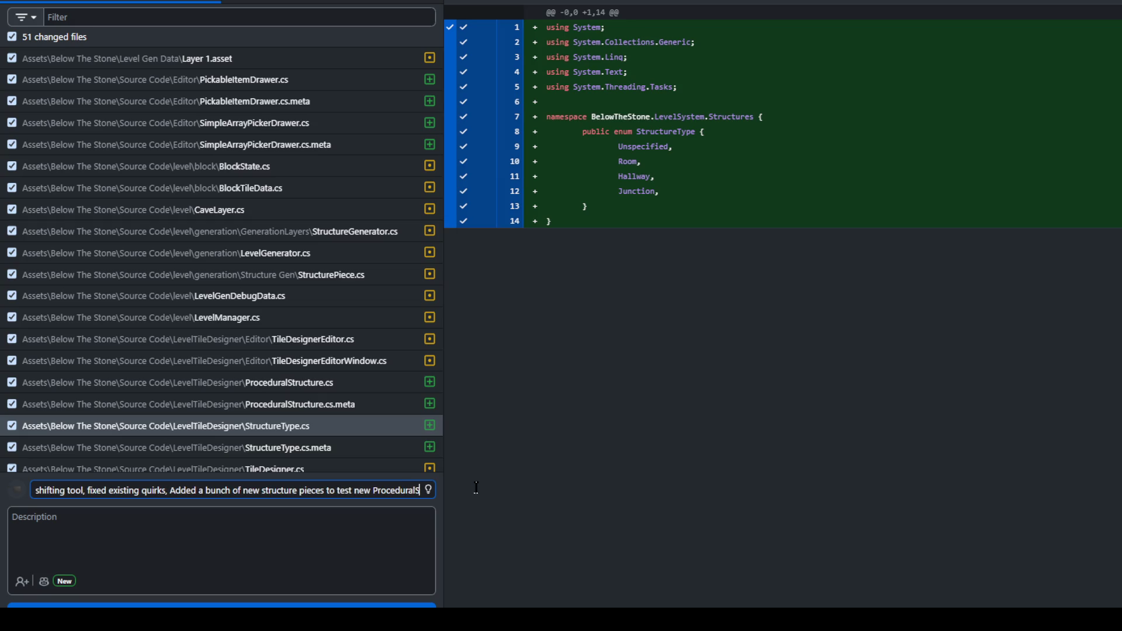
text(tructures)
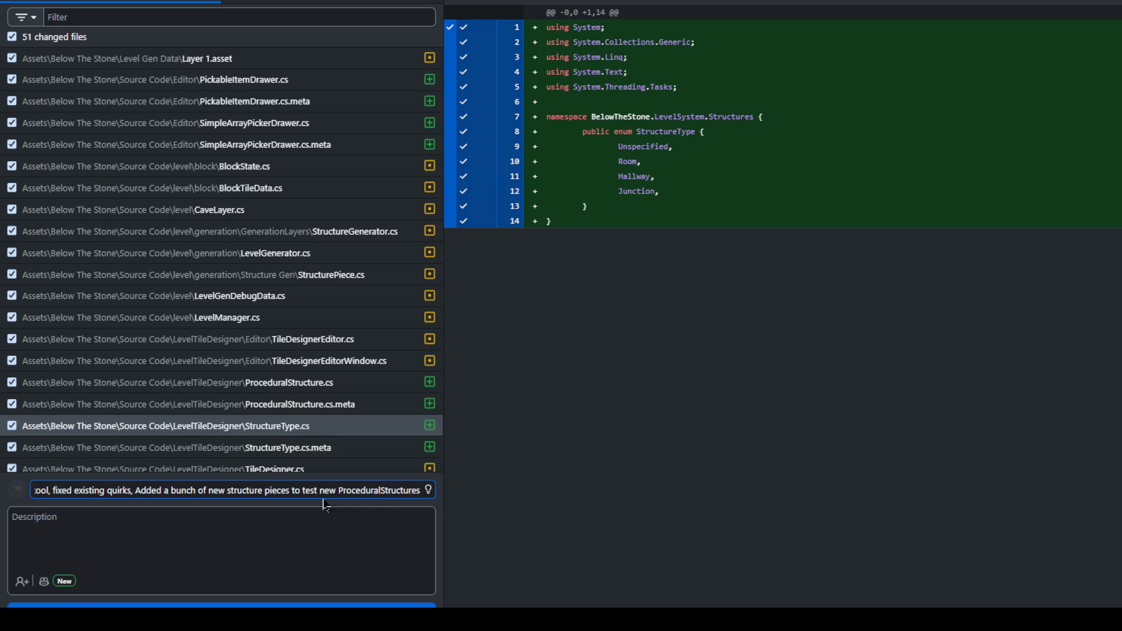
Step: Check spelling suggestions for 'ProceduralStructures' and commit the 51 checked files
right_click(351, 489)
click(315, 489)
right_click(371, 489)
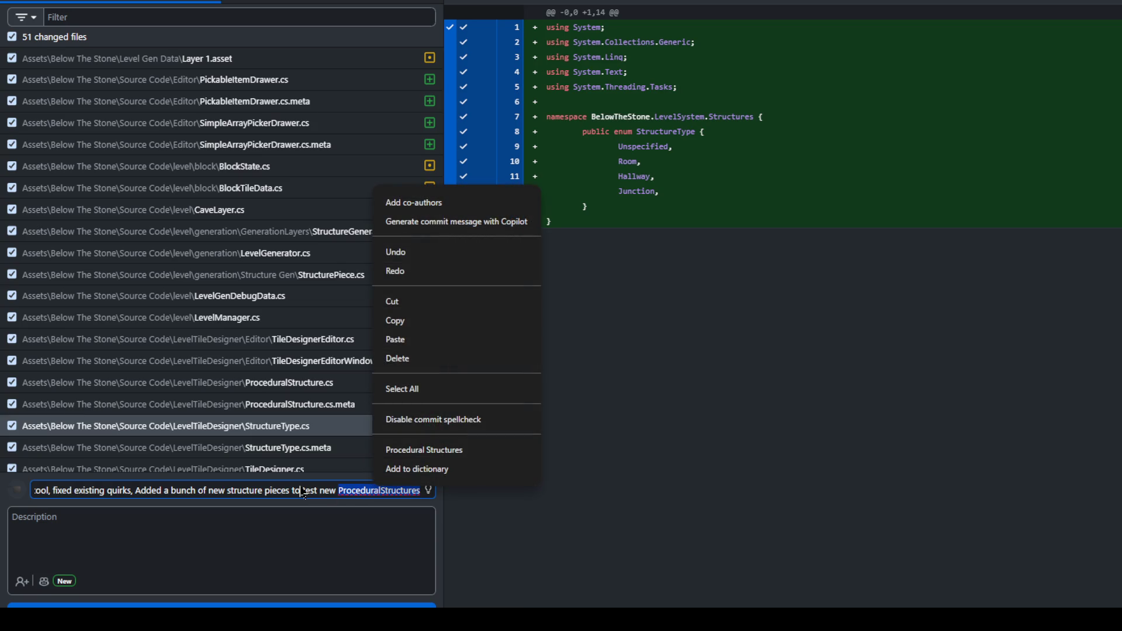
click(304, 493)
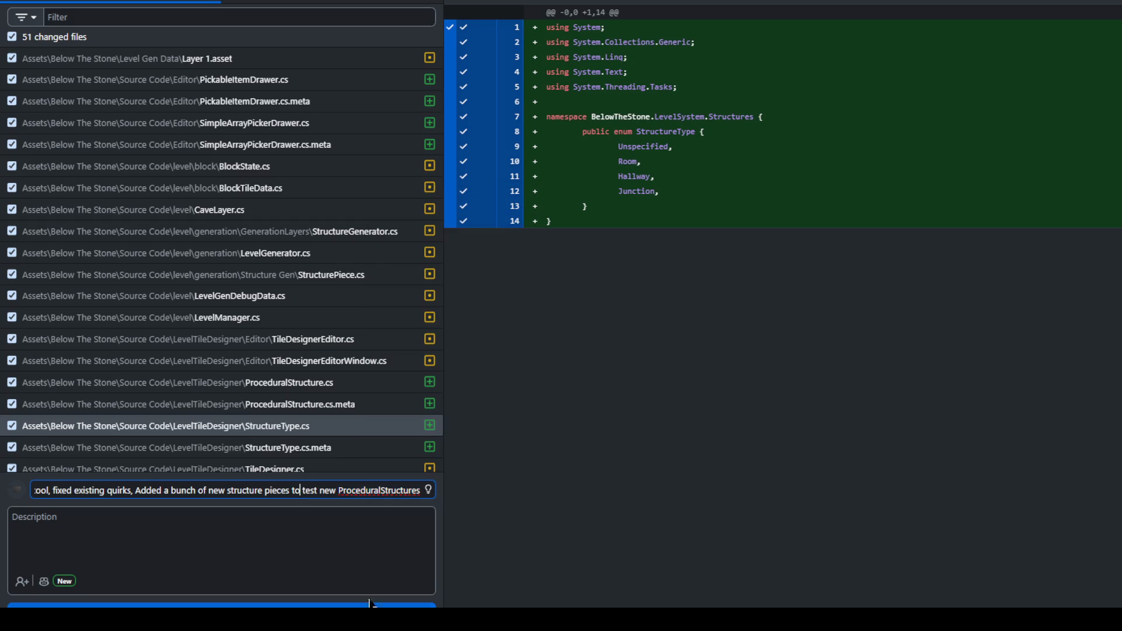
Step: Inspect the diff of 'new tile structure object.asset' in the changed files list
scroll(187, 275, down, 10)
scroll(182, 316, up, 3)
scroll(210, 325, down, 3)
click(321, 449)
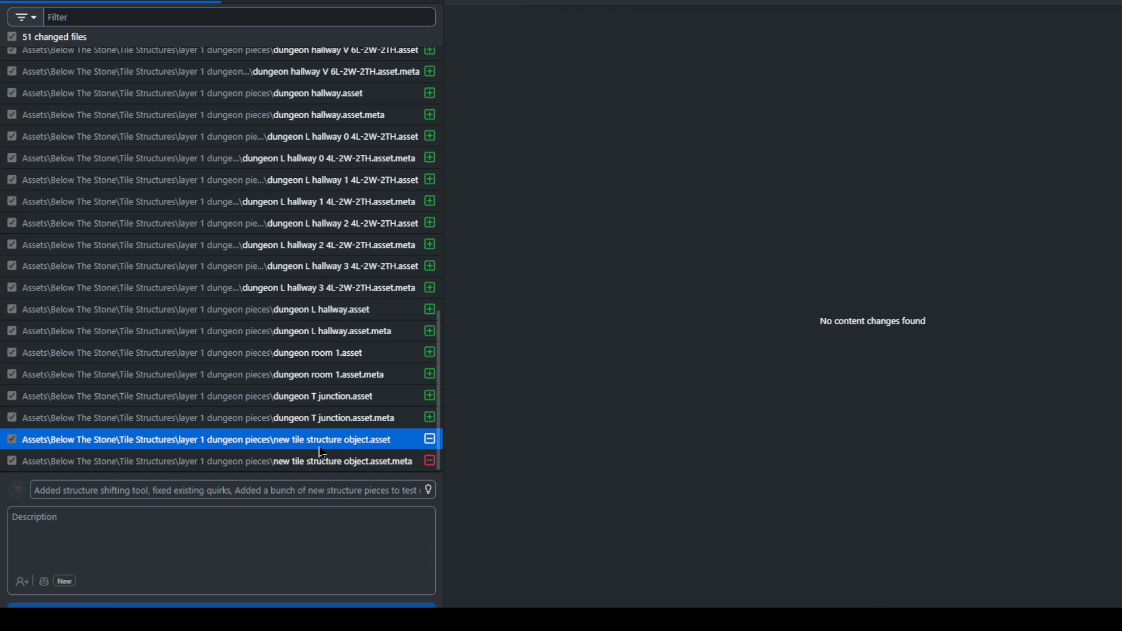
scroll(277, 319, up, 10)
scroll(278, 318, up, 3)
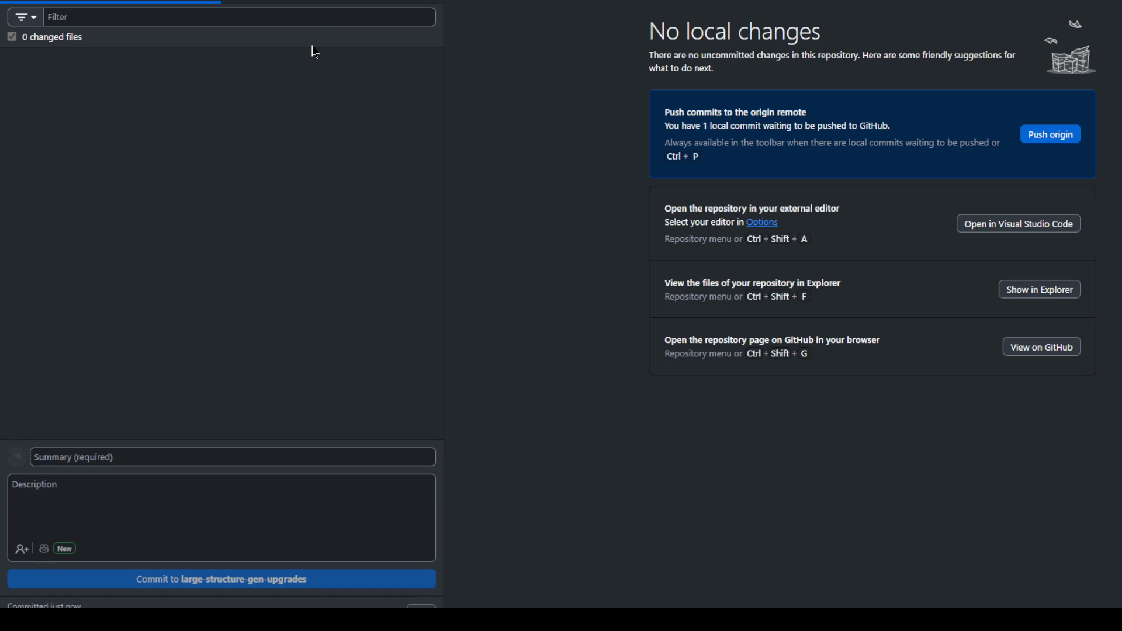
Step: Confirm the new commit in History, then return to the empty Changes page
key(ctrl+2)
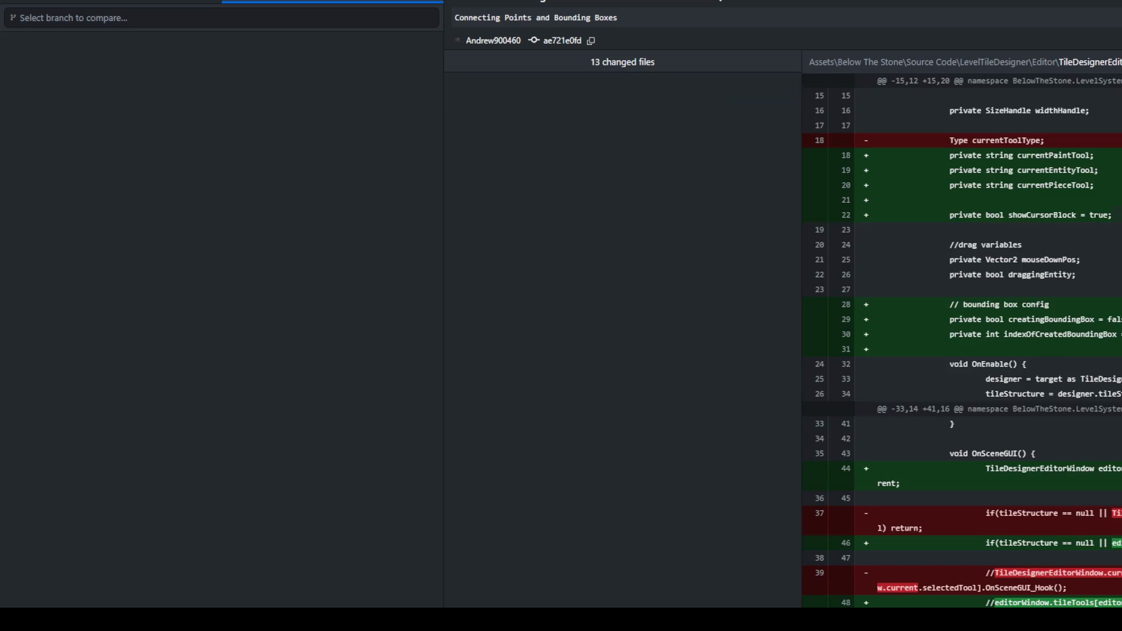
key(ctrl+b)
key(Escape)
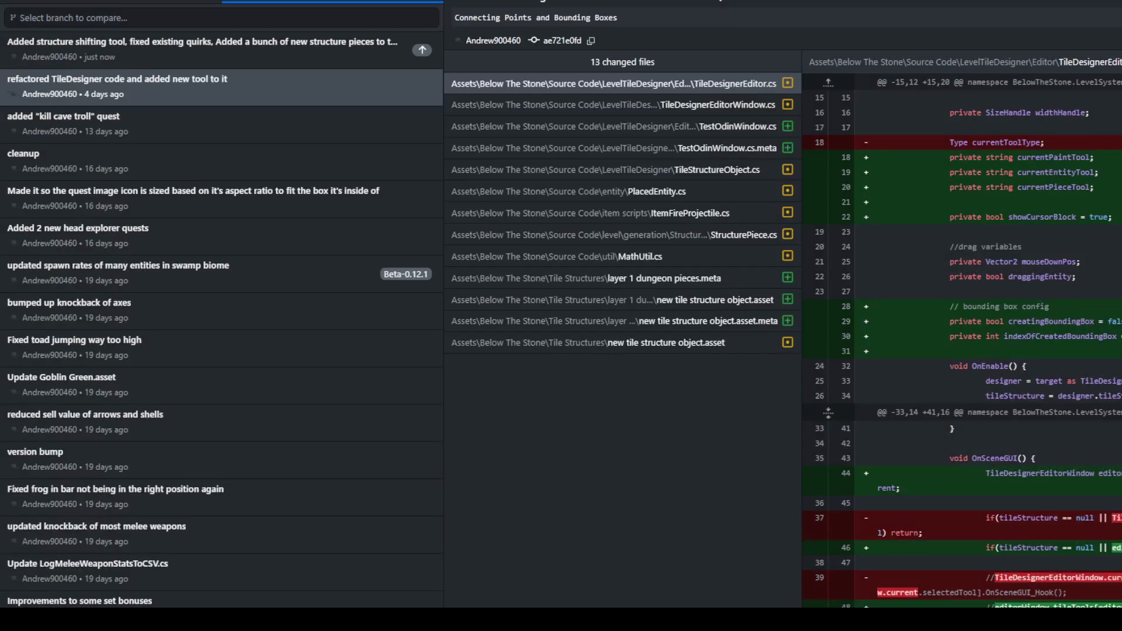
click(180, 5)
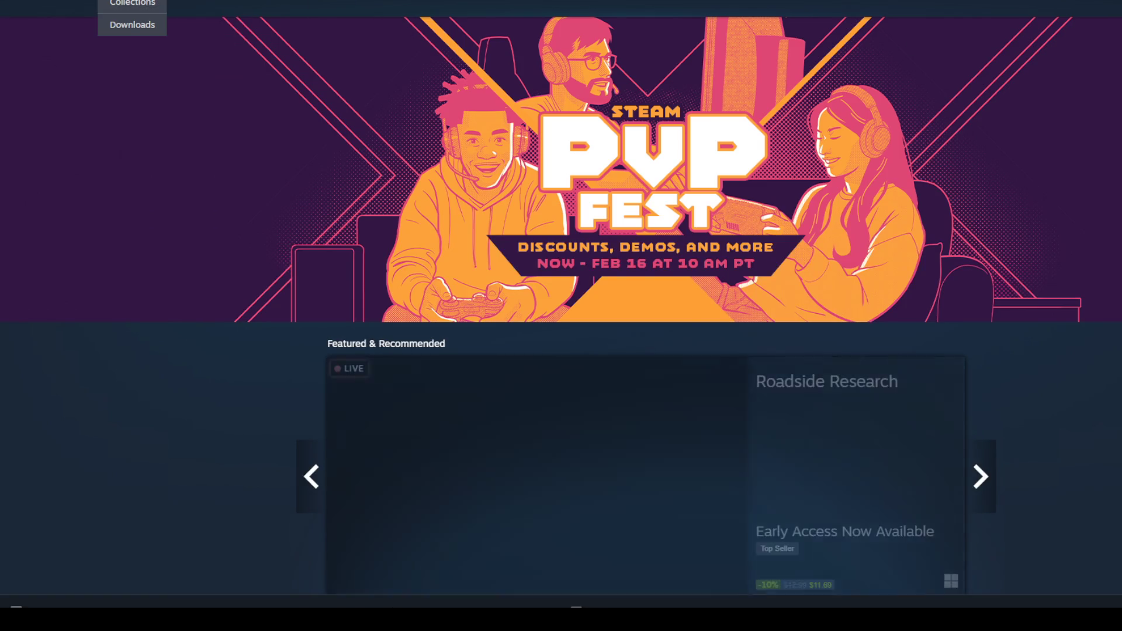
Step: Browse Below the Stone's Steam library page, scrolling through its activity feed and back up
click(131, 6)
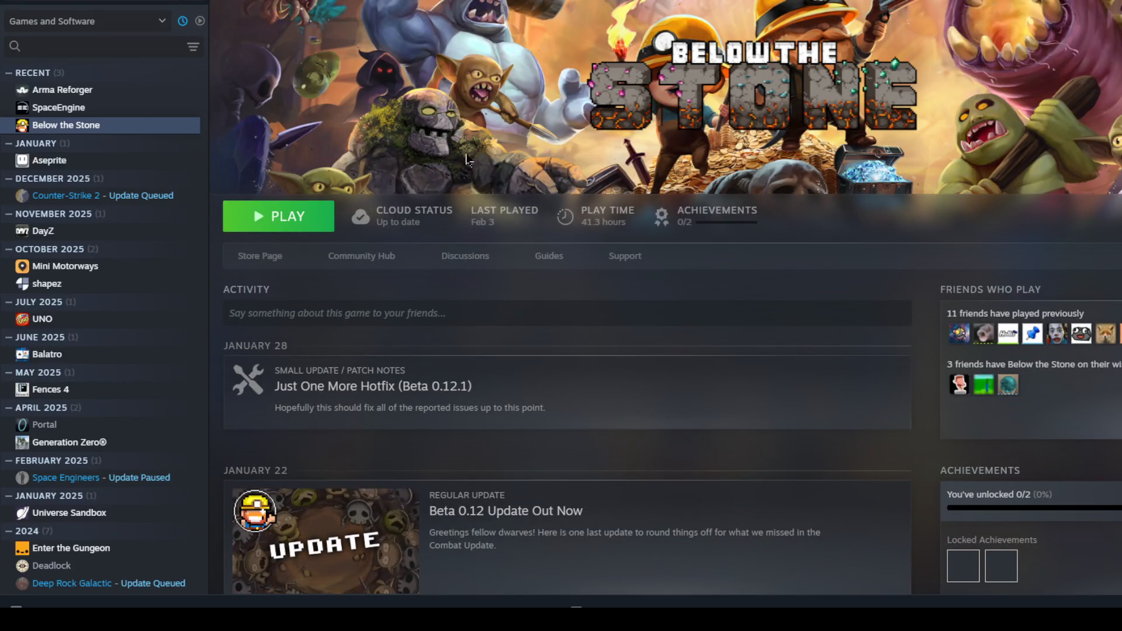
scroll(571, 193, down, 4)
scroll(571, 193, down, 5)
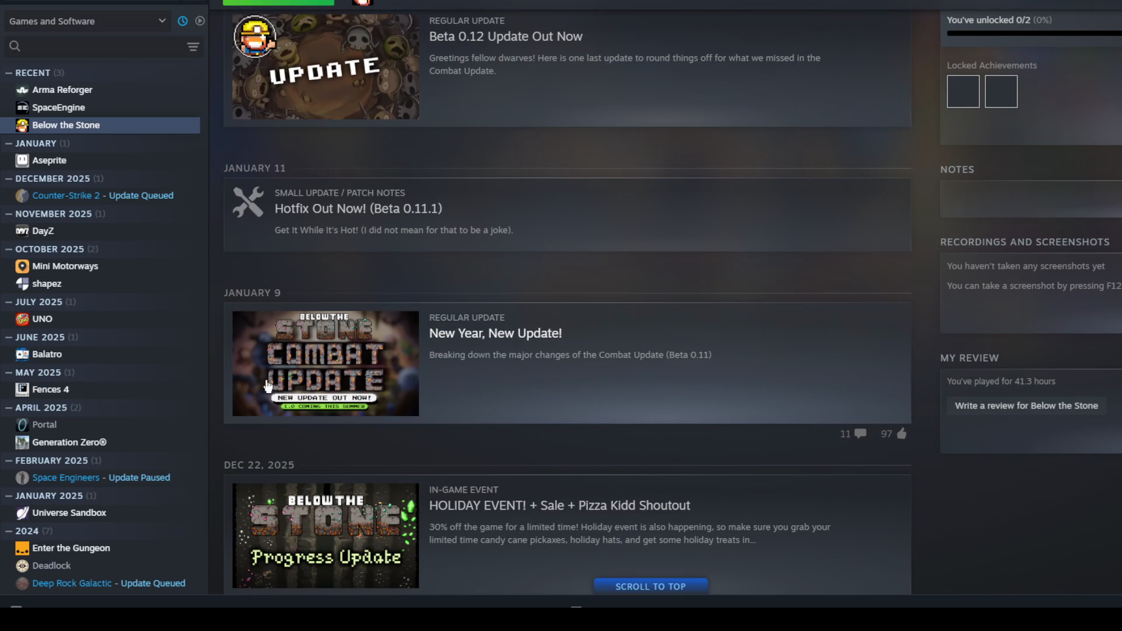
scroll(691, 175, up, 8)
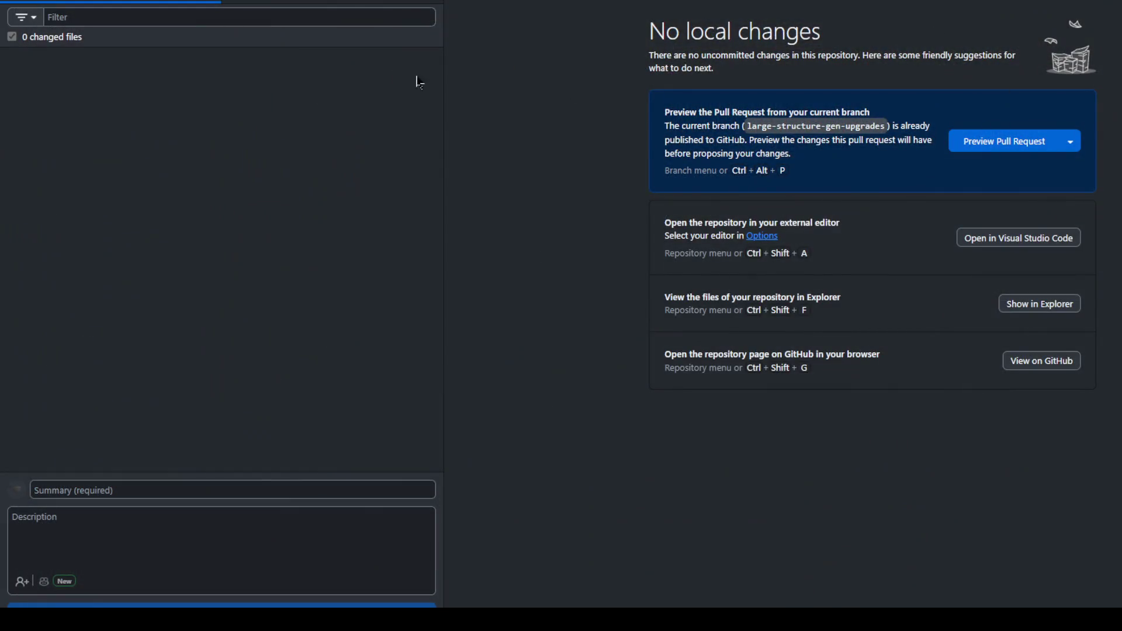
click(357, 2)
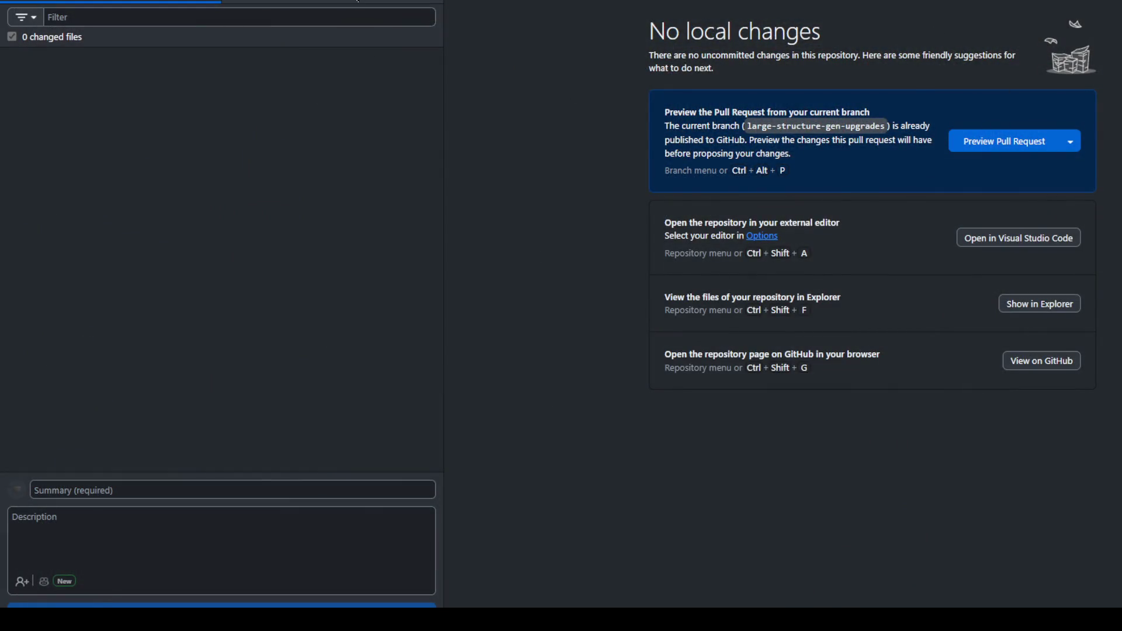
Step: Inspect the newest commit's 50 changed files, then return to the Changes page
click(145, 39)
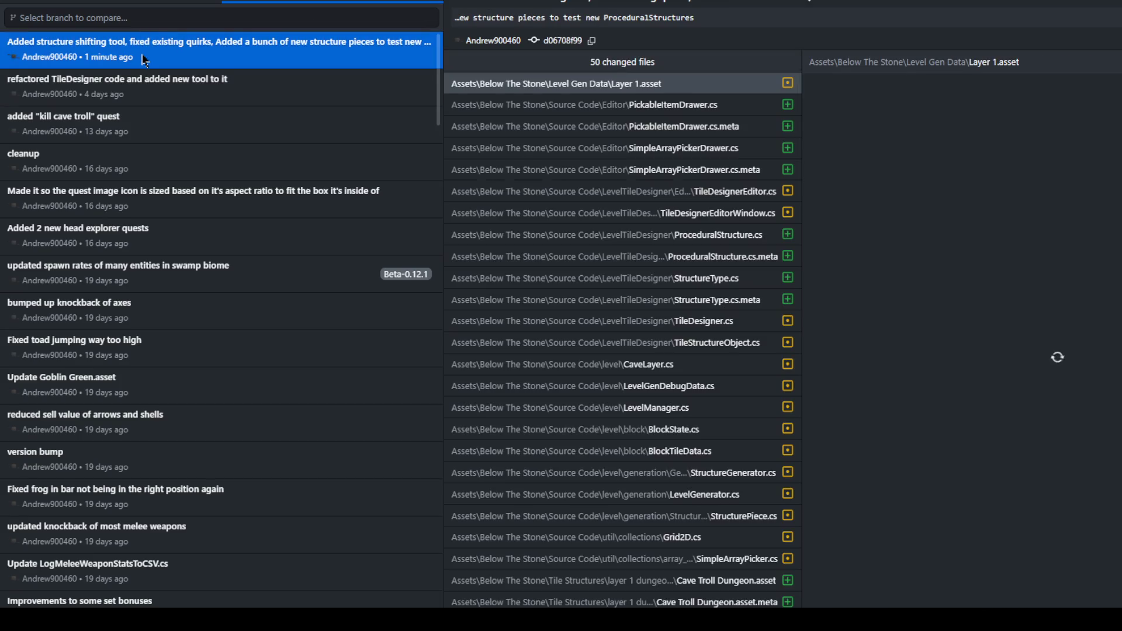
click(135, 1)
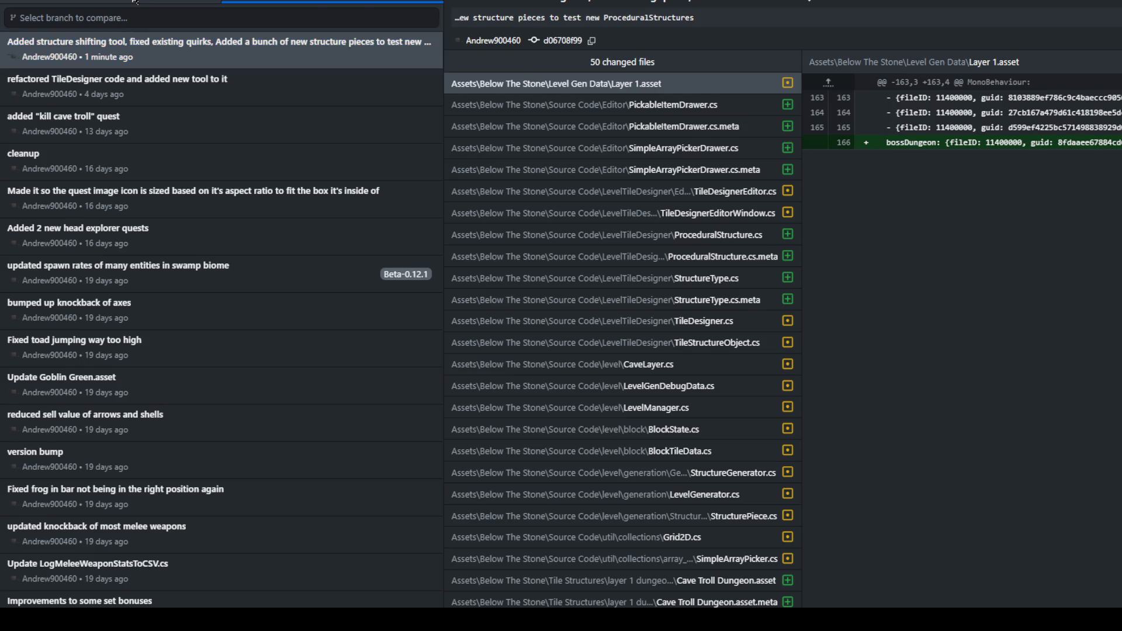
key(ctrl+b)
key(Escape)
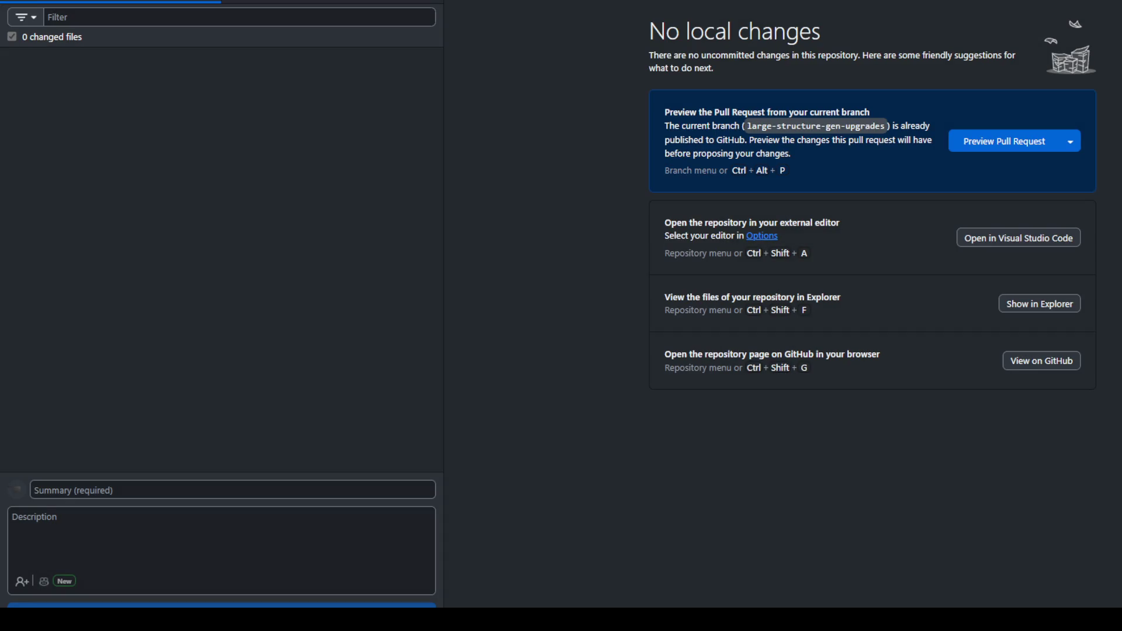
Step: List the repository's six open pull requests, topped by 'Quest Reward Abstraction', from the branch dropdown
key(ctrl+b)
click(642, 1)
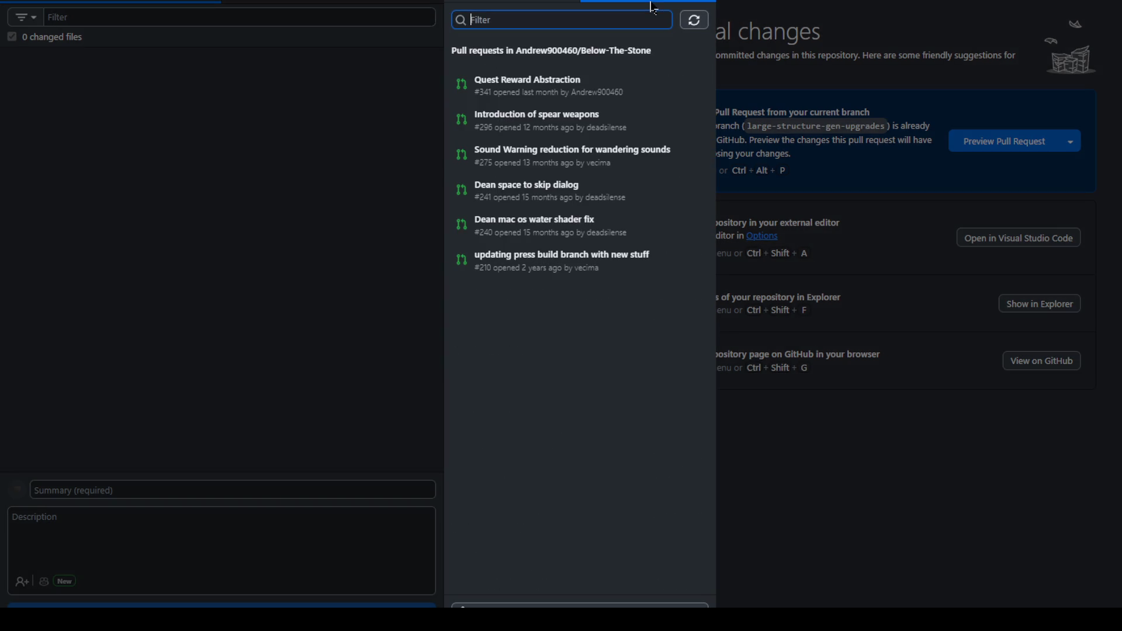
click(544, 2)
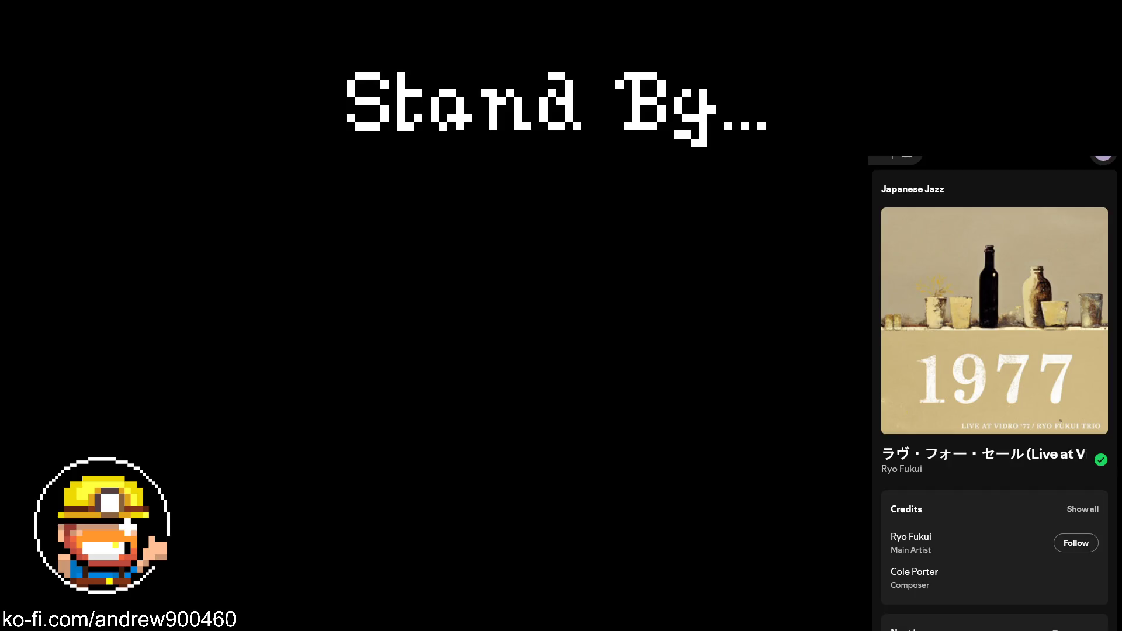
scroll(998, 407, down, 1)
scroll(998, 407, up, 1)
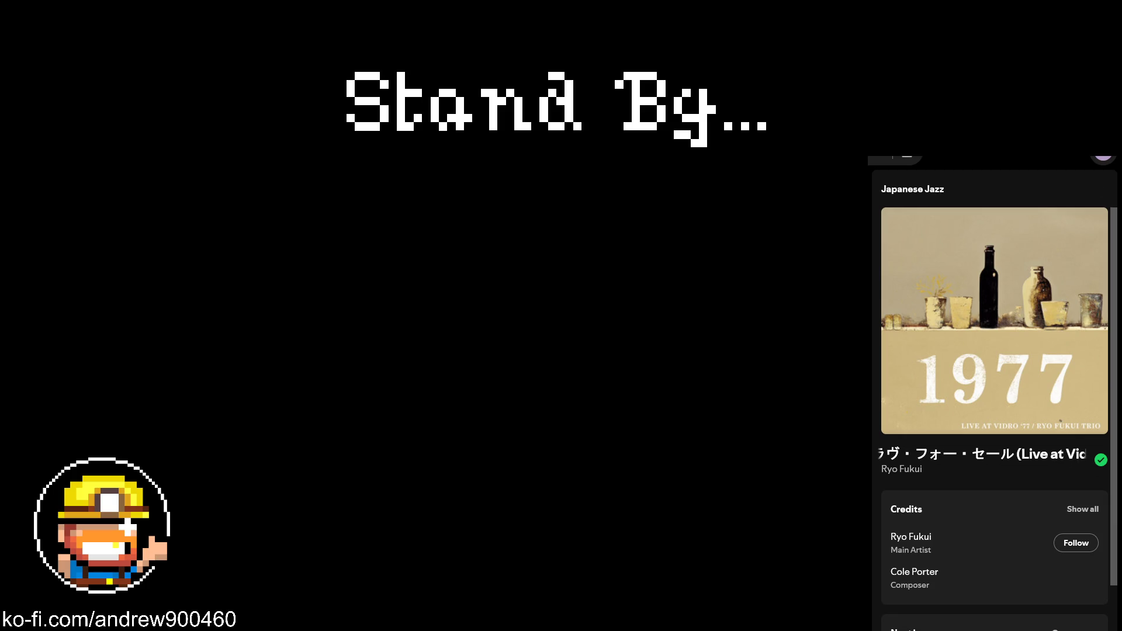